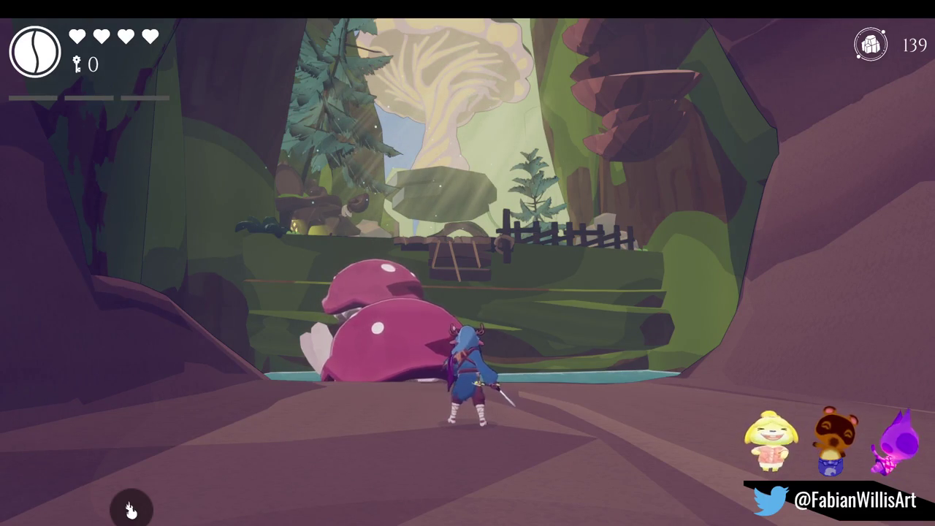
# Leave the fullscreen Game view, then put the running game back into fullscreen.
pyautogui.press('F11')
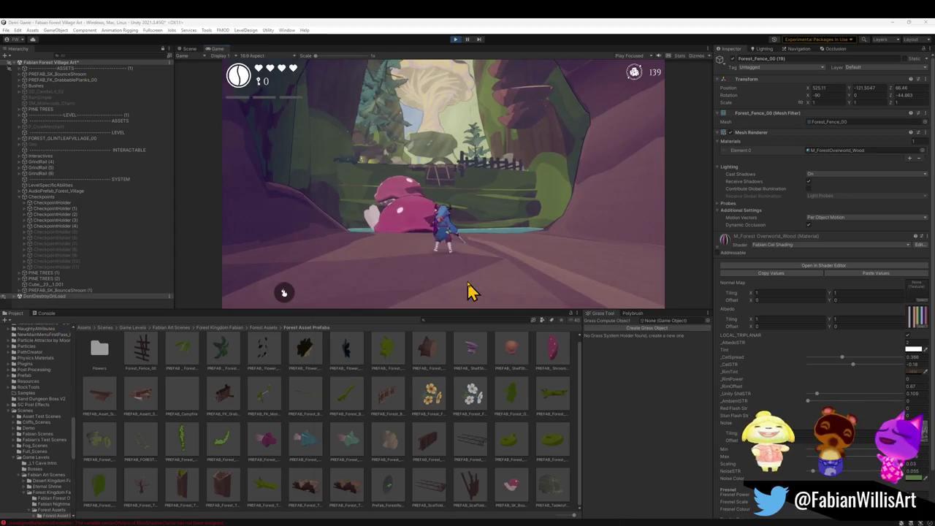
pyautogui.press('super')
pyautogui.press('Escape')
pyautogui.click(444, 194)
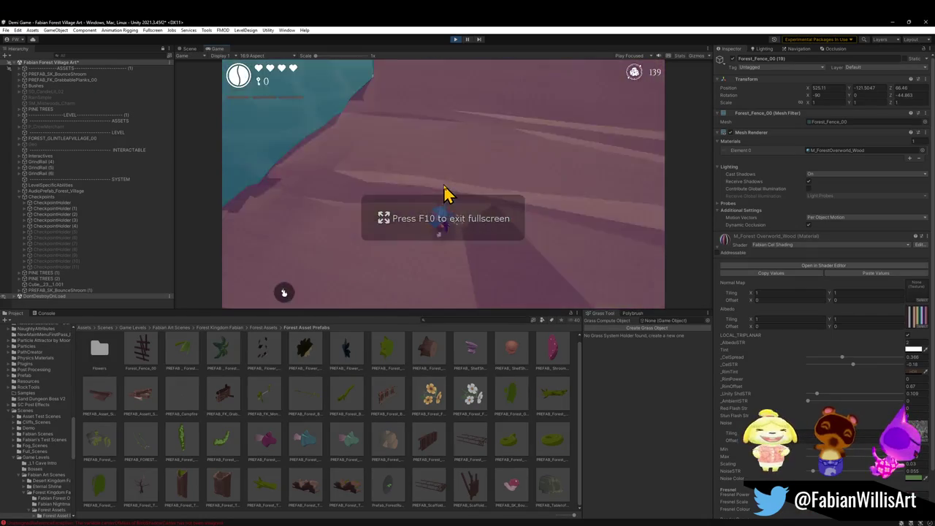
# Exit fullscreen with F10 and show the Scene view of the Fabian Forest Village level.
pyautogui.press('F10')
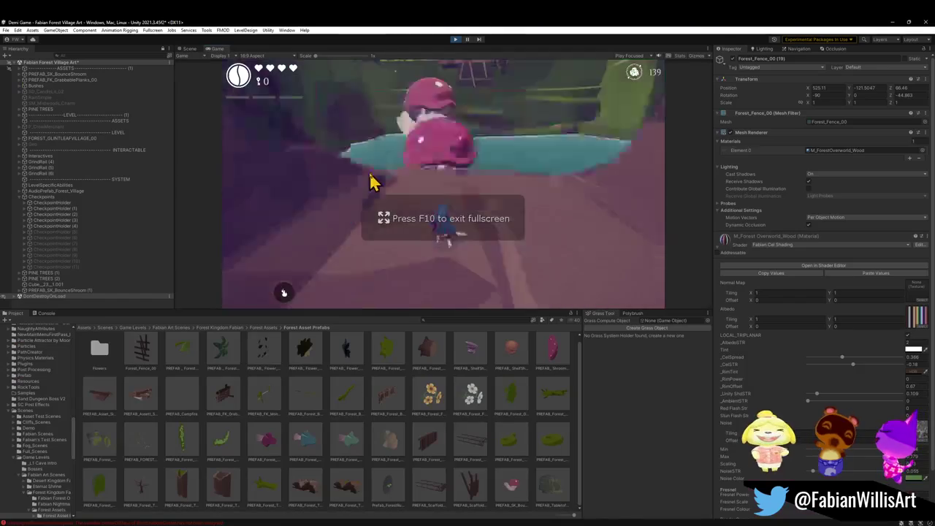
pyautogui.press('super')
pyautogui.press('Escape')
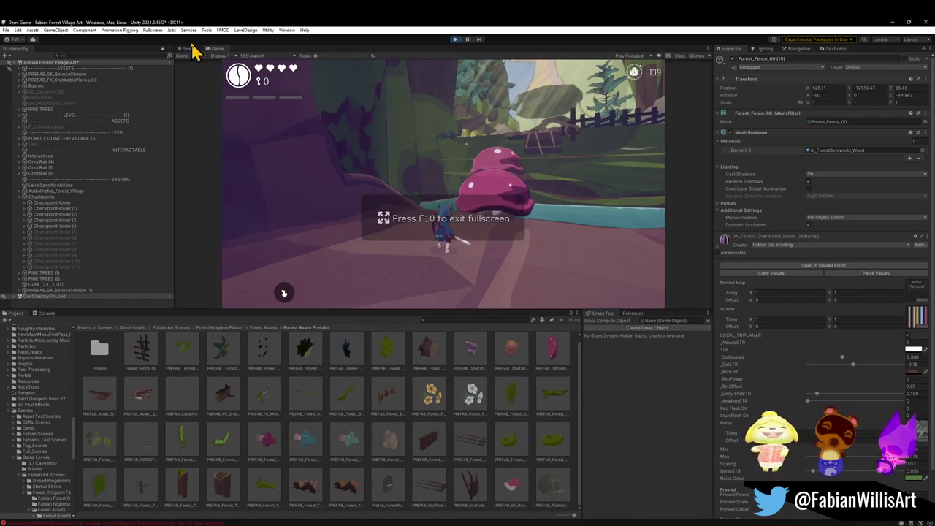
pyautogui.click(189, 49)
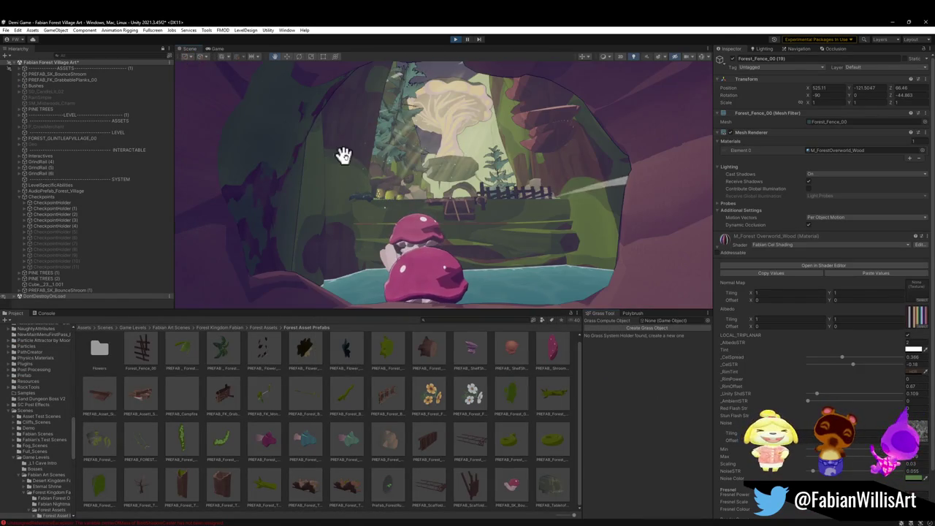
# Select a pine tree and shift its IL3DN_Tree_ForestKingdom foliage colour from teal to orange.
pyautogui.click(387, 149)
pyautogui.click(721, 278)
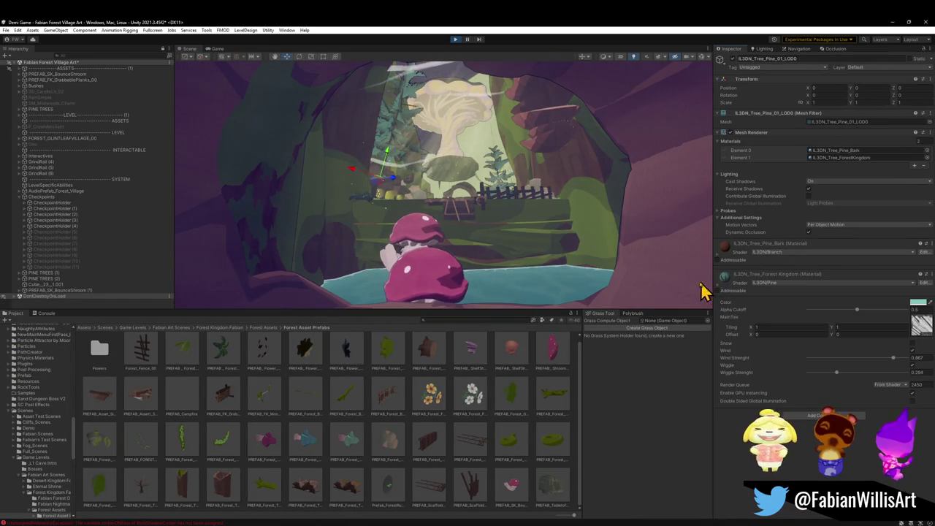
pyautogui.click(917, 304)
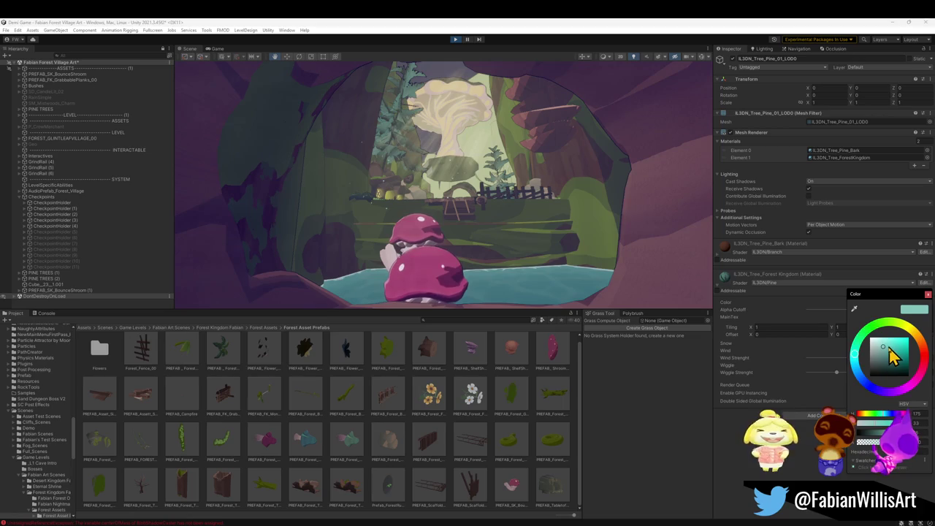
pyautogui.moveTo(888, 358); pyautogui.dragTo(891, 368)
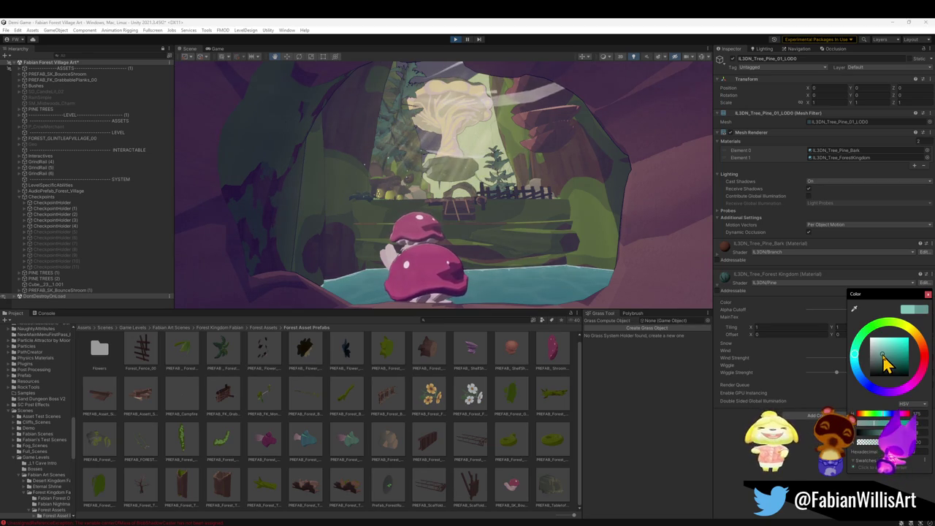
pyautogui.moveTo(920, 344); pyautogui.dragTo(915, 356)
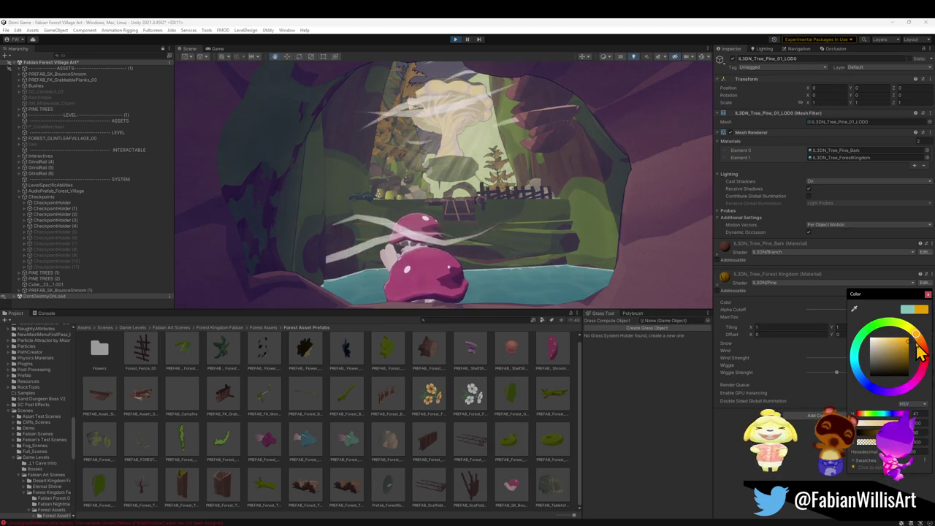
pyautogui.click(218, 49)
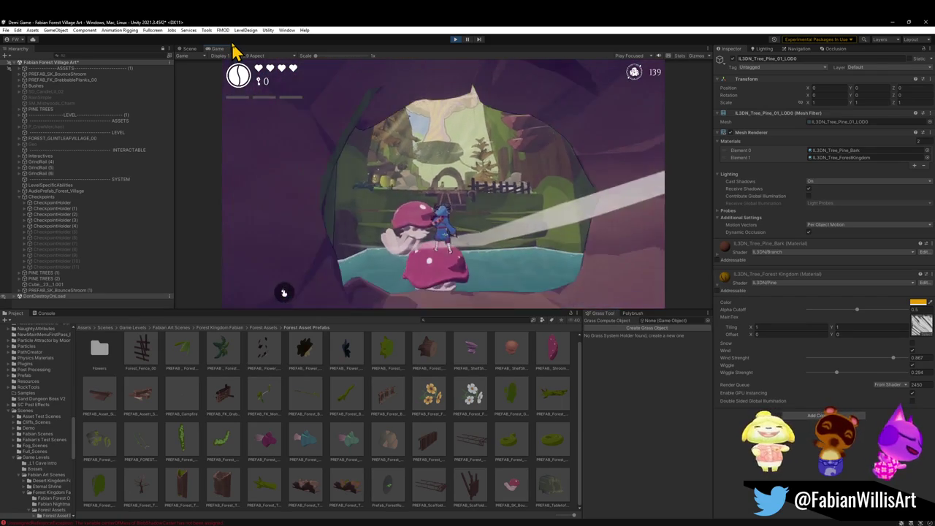
# Preview yellow, red and darker orange hues on the pine foliage, then cancel the colour edit.
pyautogui.press('super')
pyautogui.press('Escape')
pyautogui.click(918, 304)
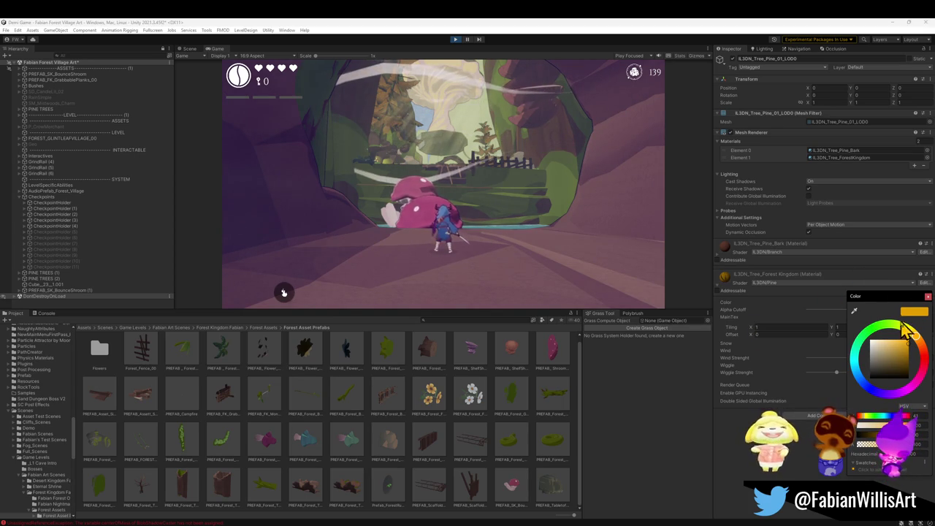
pyautogui.moveTo(910, 347); pyautogui.dragTo(920, 355)
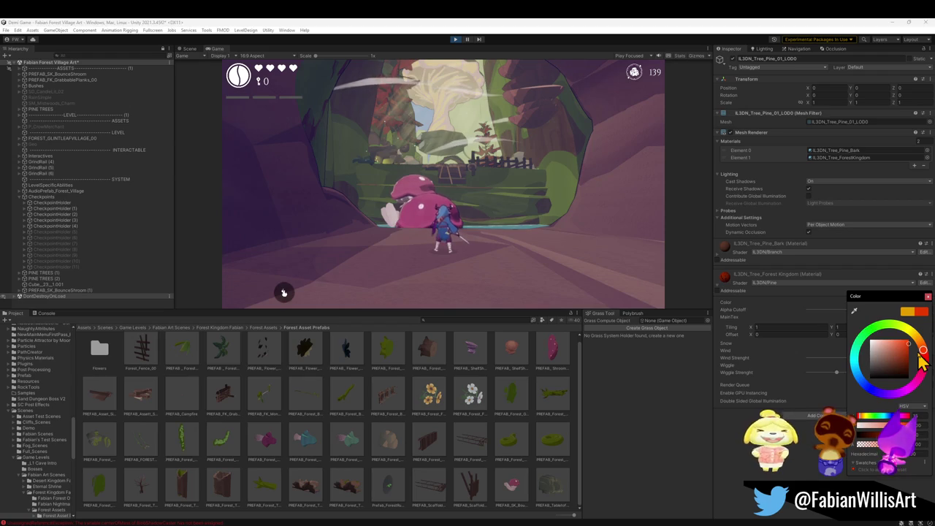
pyautogui.moveTo(918, 355)
pyautogui.mouseDown()
pyautogui.moveTo(893, 382)
pyautogui.moveTo(911, 393)
pyautogui.moveTo(923, 372)
pyautogui.moveTo(873, 396)
pyautogui.moveTo(845, 371)
pyautogui.mouseUp()
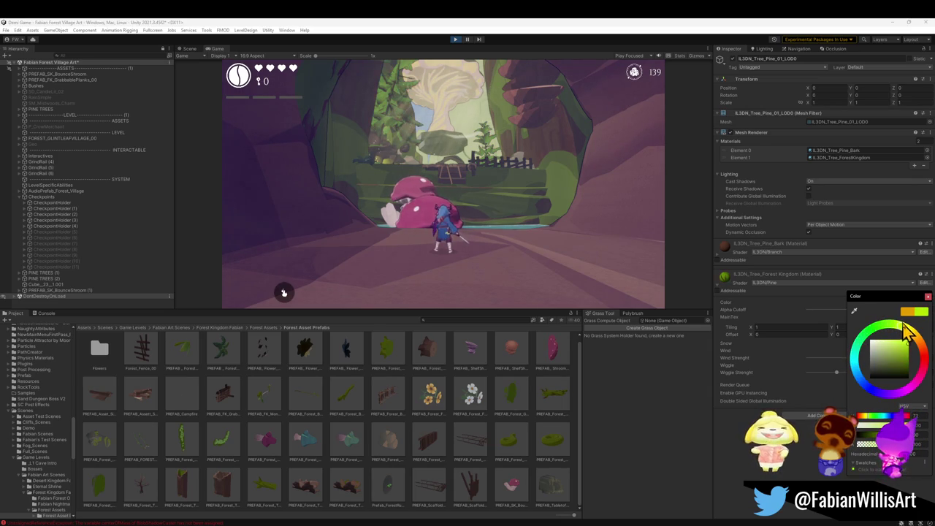
pyautogui.moveTo(908, 332); pyautogui.dragTo(917, 352)
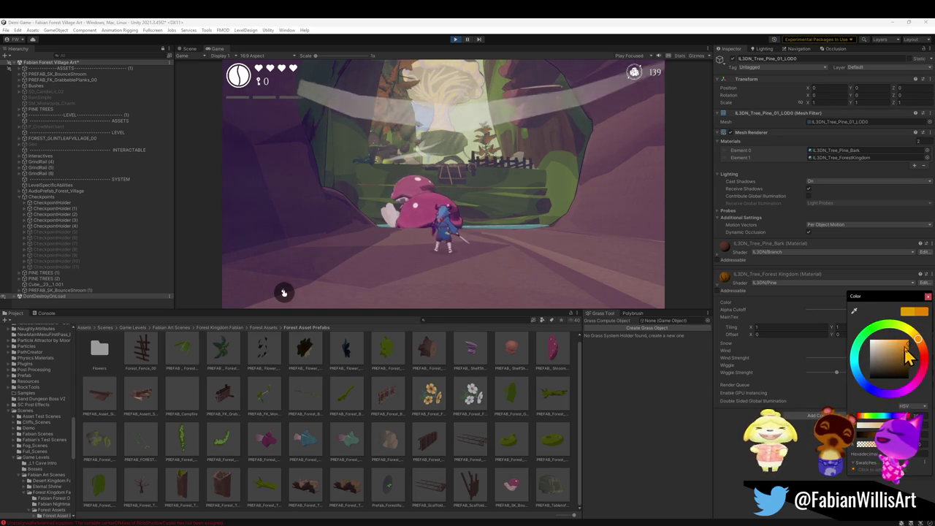
pyautogui.moveTo(897, 349)
pyautogui.mouseDown()
pyautogui.moveTo(899, 372)
pyautogui.moveTo(902, 350)
pyautogui.mouseUp()
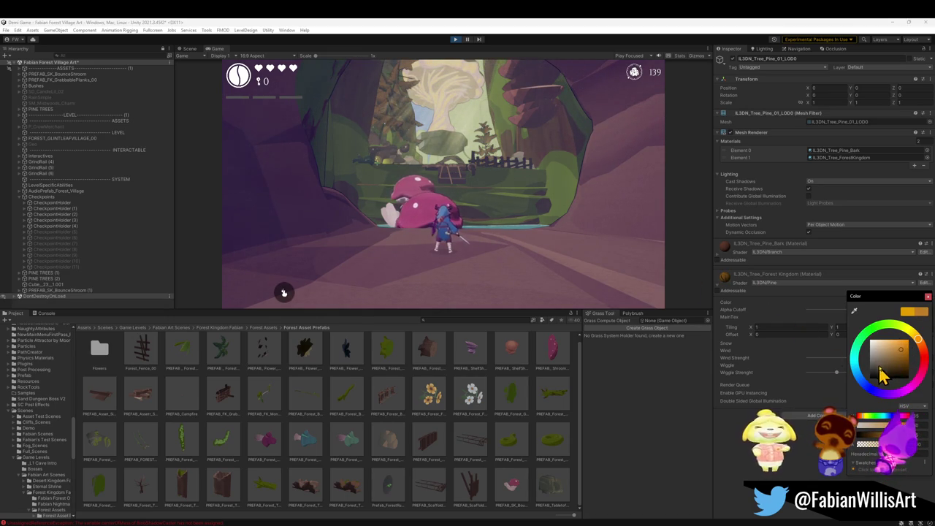
pyautogui.moveTo(905, 345); pyautogui.dragTo(899, 348)
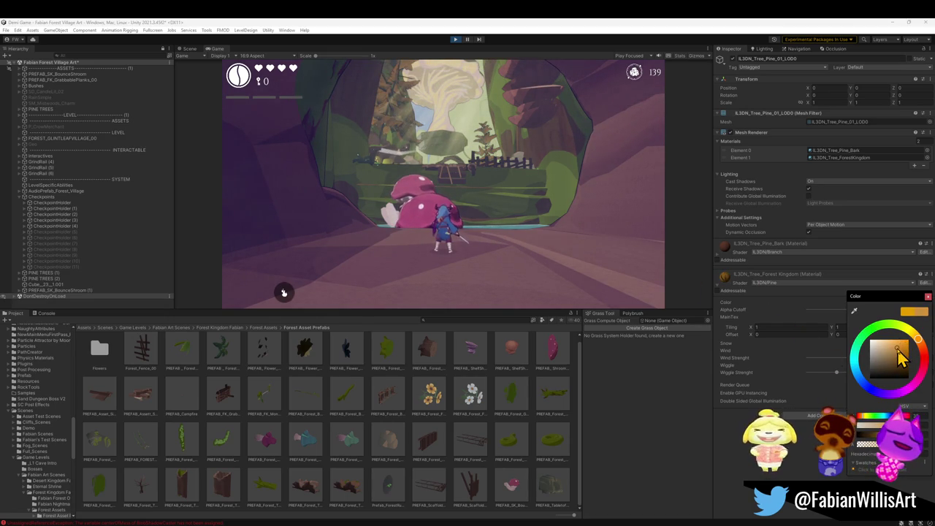
pyautogui.press('Return')
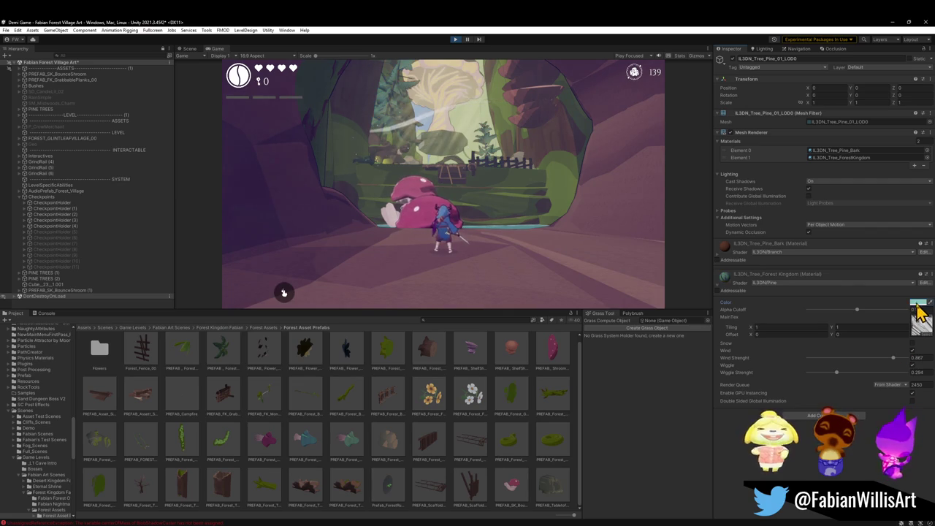
# Darken the pine foliage teal and accept the colour.
pyautogui.click(918, 304)
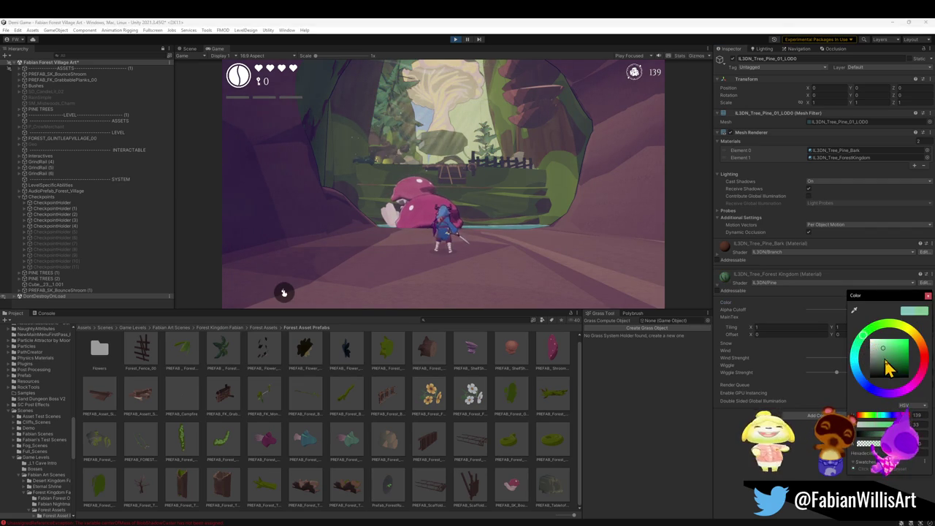
pyautogui.moveTo(890, 358); pyautogui.dragTo(888, 364)
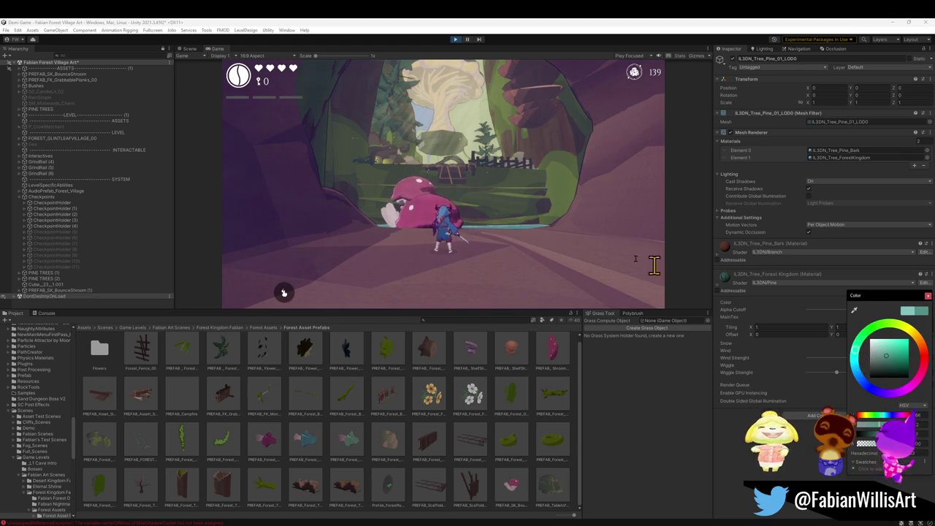
pyautogui.click(439, 183)
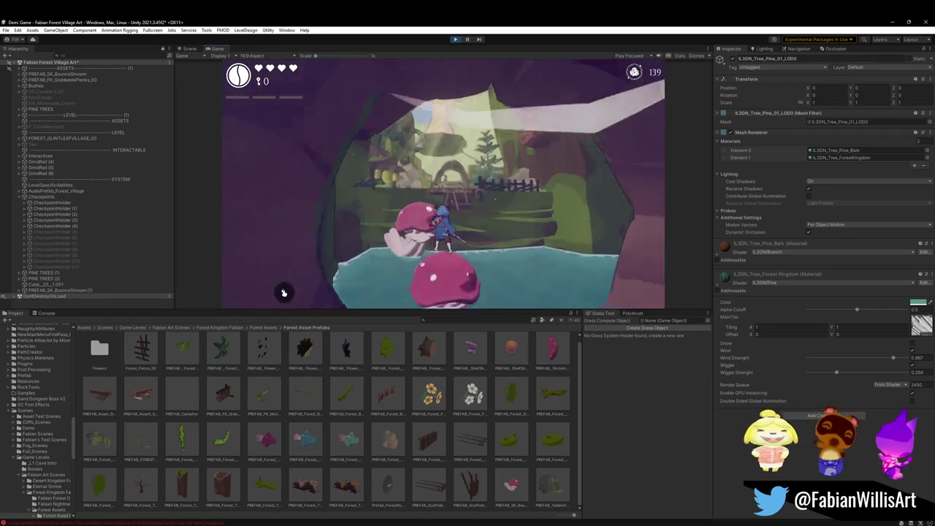
# Preview a purple foliage hue but keep teal, and leave Wiggle Strength at 0.284.
pyautogui.press('super')
pyautogui.press('super')
pyautogui.click(919, 305)
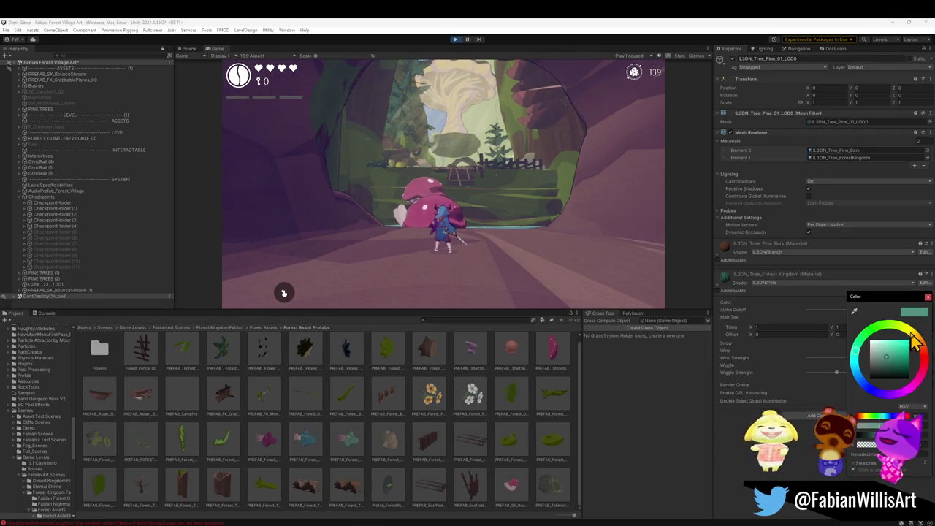
pyautogui.moveTo(919, 349)
pyautogui.mouseDown()
pyautogui.moveTo(920, 372)
pyautogui.moveTo(884, 393)
pyautogui.moveTo(867, 385)
pyautogui.mouseUp()
pyautogui.click(836, 384)
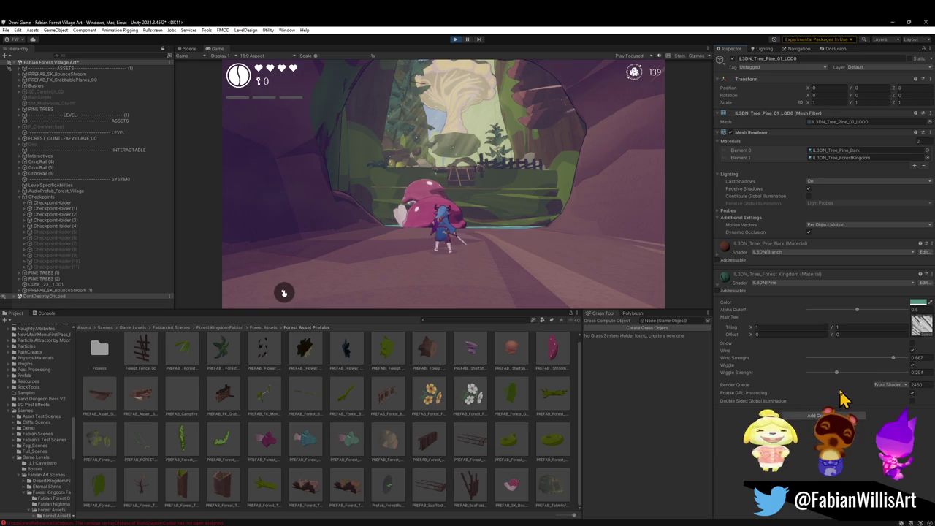
pyautogui.moveTo(840, 377); pyautogui.dragTo(921, 377)
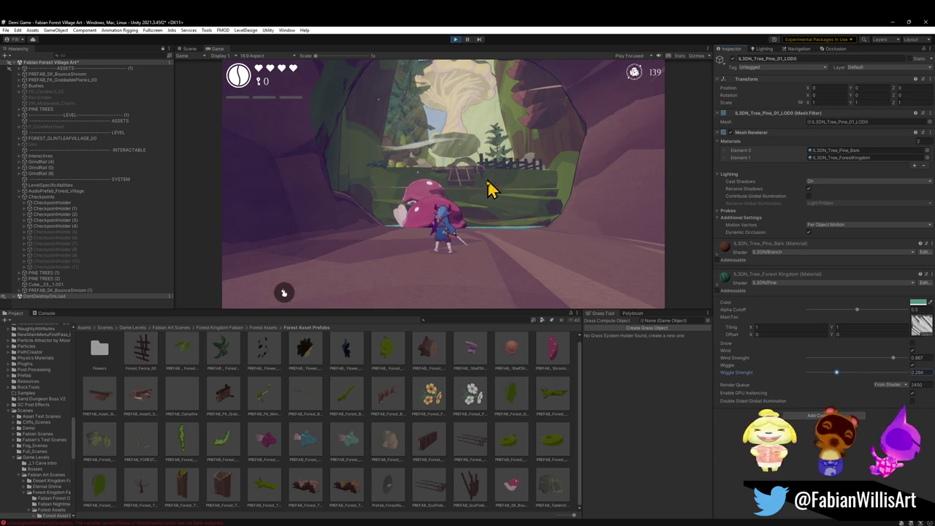
# Delete the big bounce mushroom at the cave entrance in the Scene view.
pyautogui.click(189, 48)
pyautogui.scroll(2, 511, 244)
pyautogui.moveTo(511, 242)
pyautogui.mouseDown()
pyautogui.moveTo(501, 256)
pyautogui.moveTo(463, 265)
pyautogui.mouseUp()
pyautogui.click(466, 279)
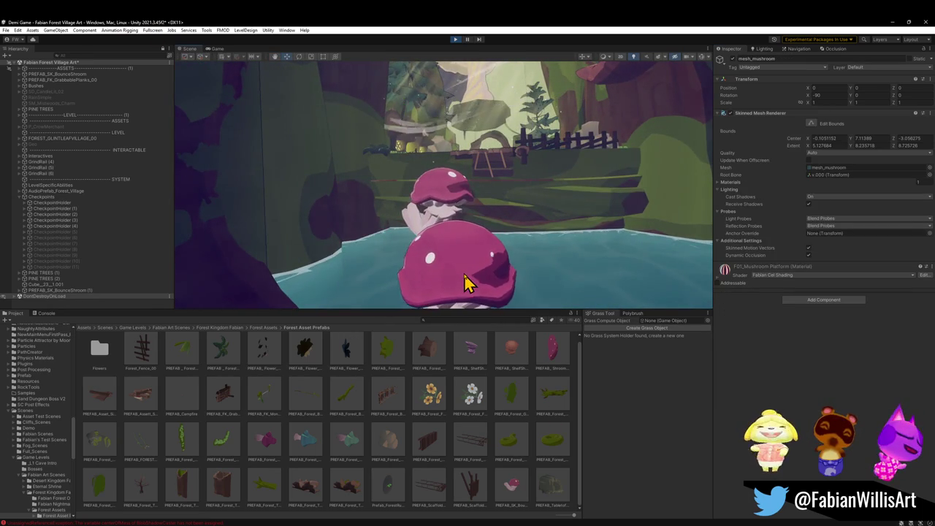
pyautogui.press('Delete')
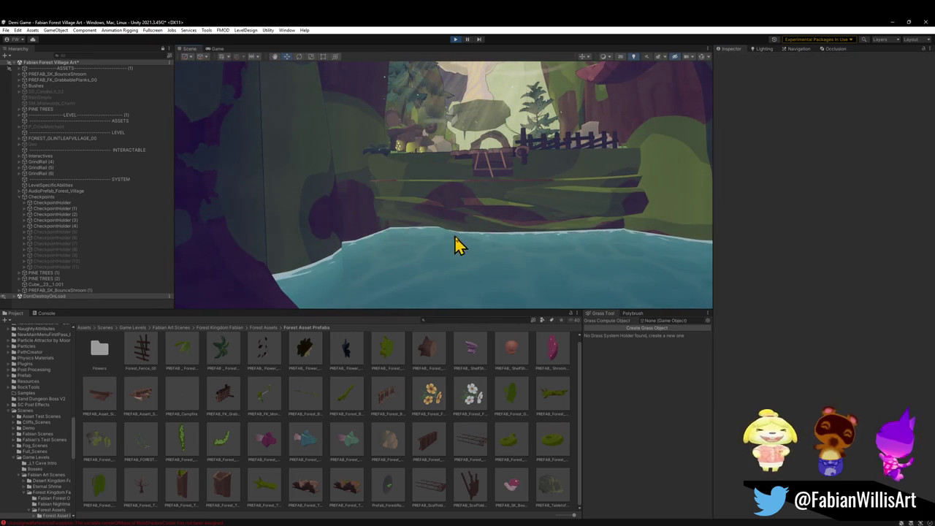
pyautogui.hotkey('ctrl', 'z')
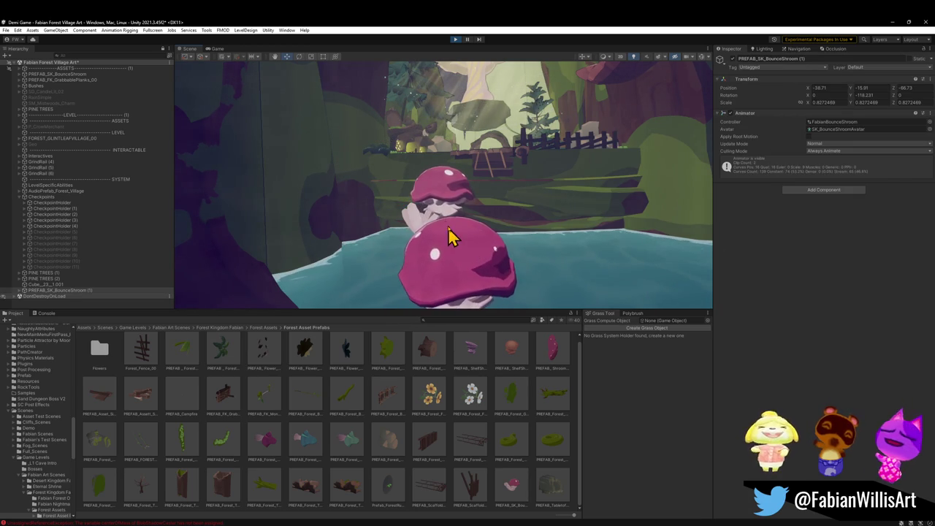
pyautogui.press('Delete')
# Delete the smaller PREFAB_SK_BounceShroom object as well.
pyautogui.click(433, 194)
pyautogui.click(438, 208)
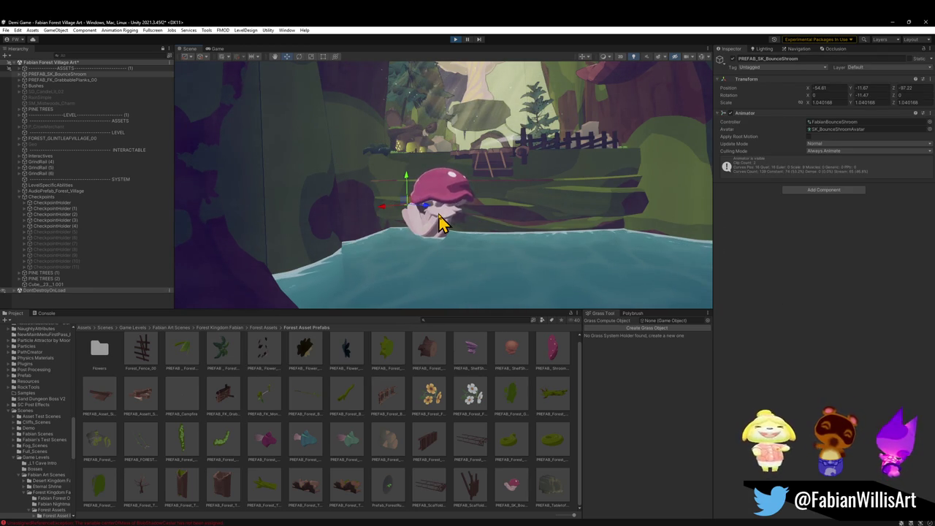
pyautogui.press('Delete')
pyautogui.scroll(-5, 490, 220)
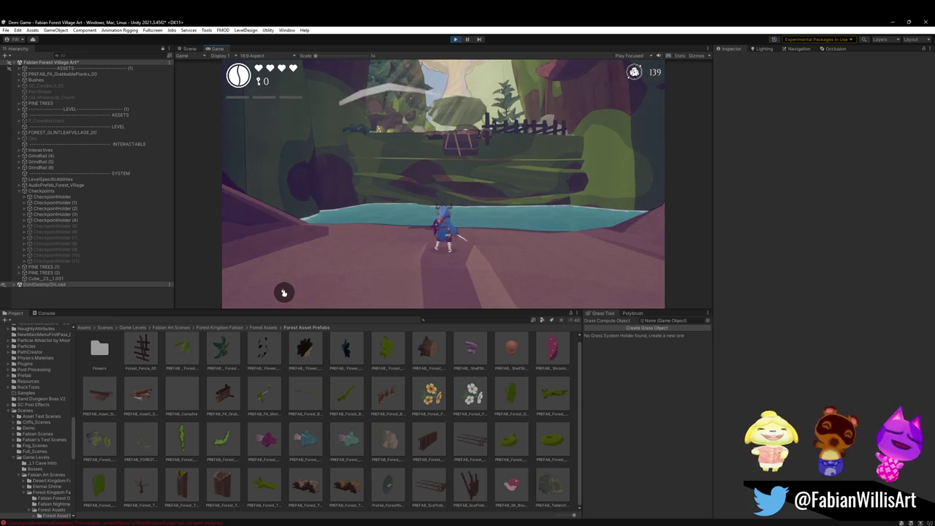
pyautogui.press('super')
pyautogui.press('super')
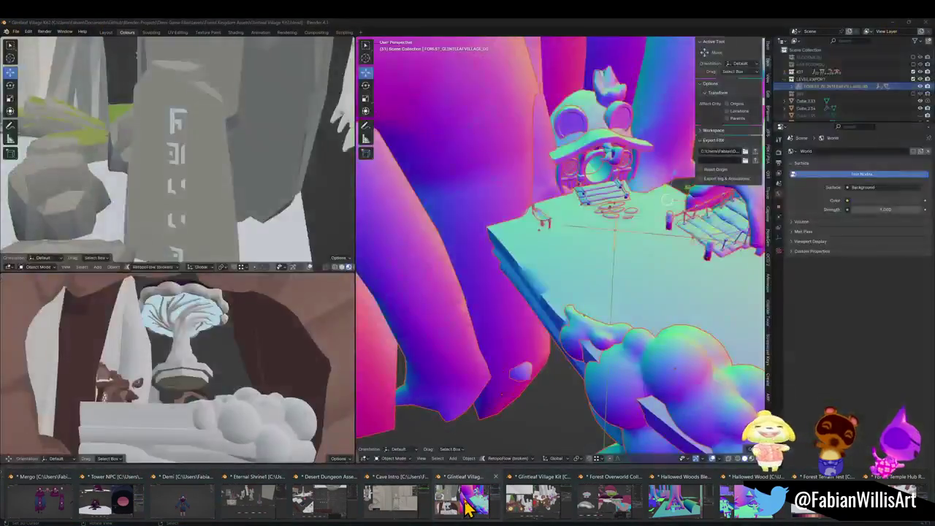
# Bring up the Cave Intro Blender file and walk-fly past the wooden platforms and pale pillar.
pyautogui.click(404, 509)
pyautogui.scroll(-5, 463, 264)
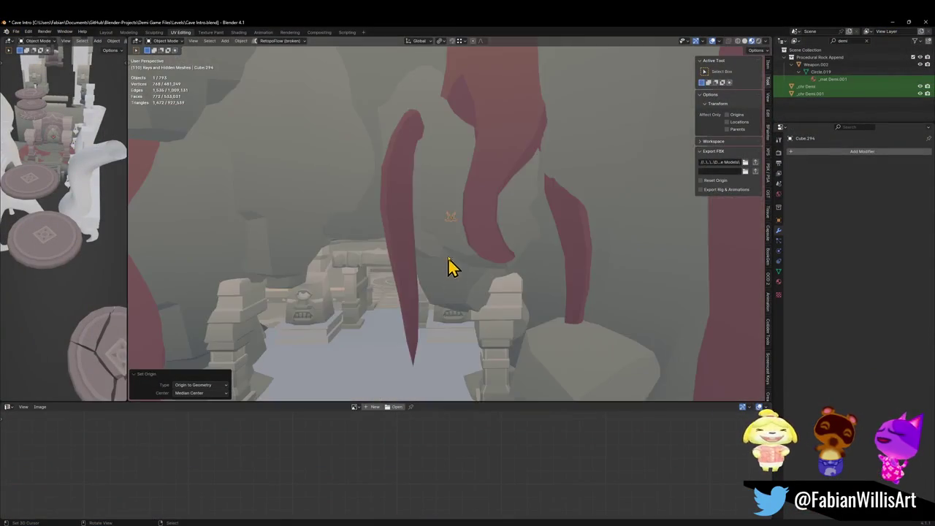
pyautogui.scroll(-10, 448, 272)
pyautogui.scroll(8, 518, 328)
pyautogui.hotkey('shift', '`')
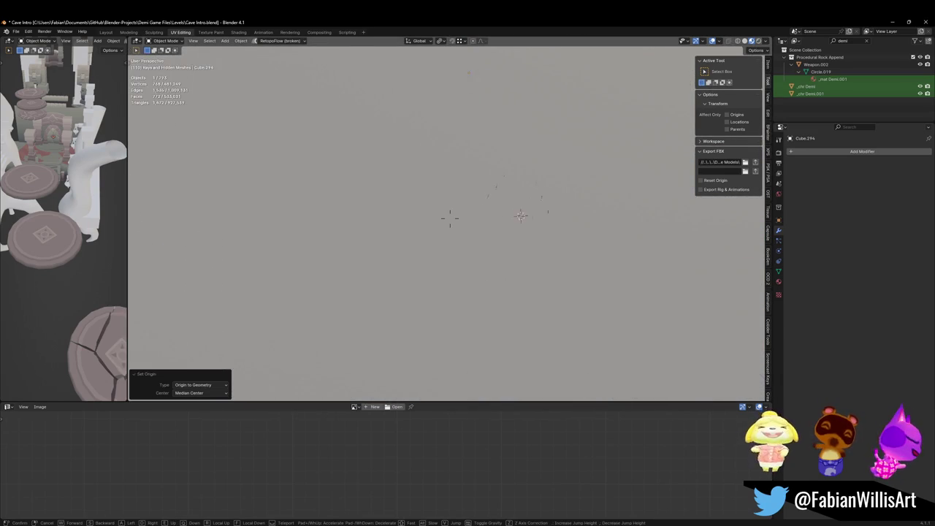
pyautogui.press('w')
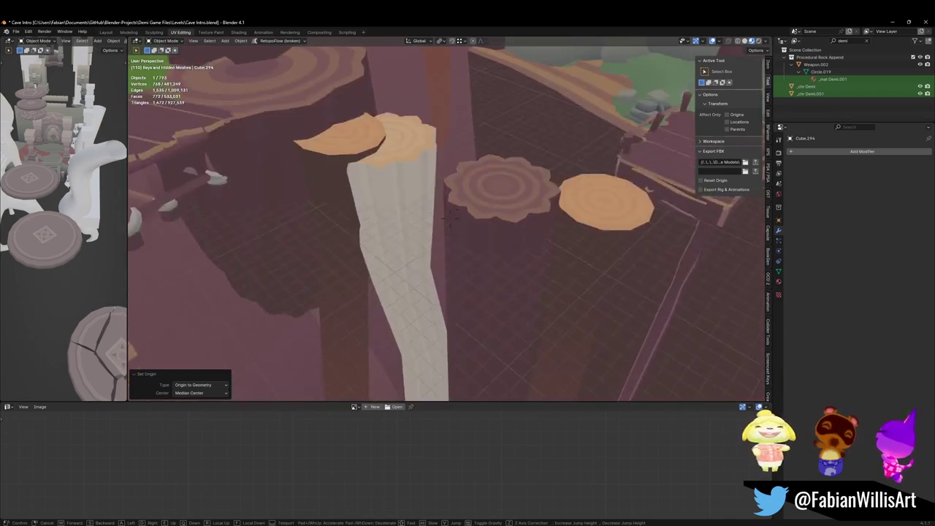
pyautogui.press('w')
pyautogui.press('w')
pyautogui.press('s')
pyautogui.press('d')
pyautogui.click(449, 217)
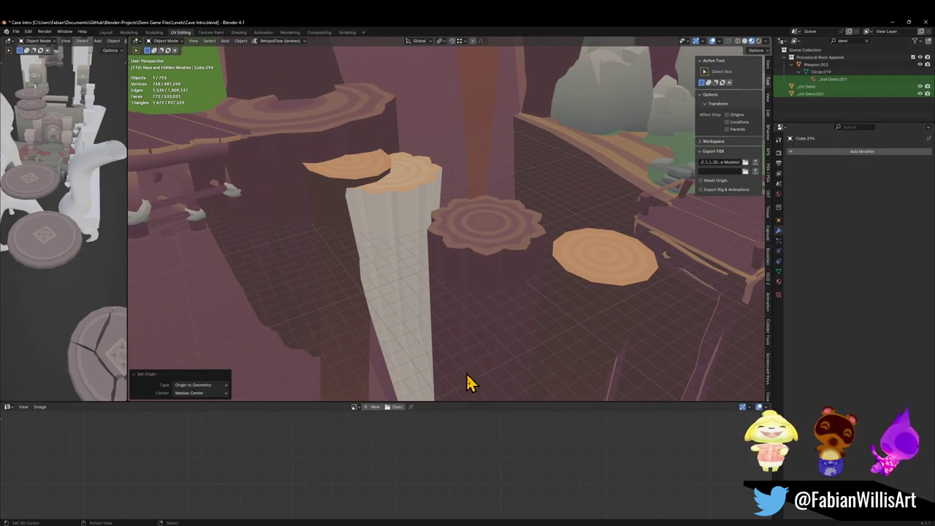
# Switch to Glintleaf Village Kit2 and fly around the village, ending on the cloud platform and mushroom tree.
pyautogui.moveTo(468, 522)
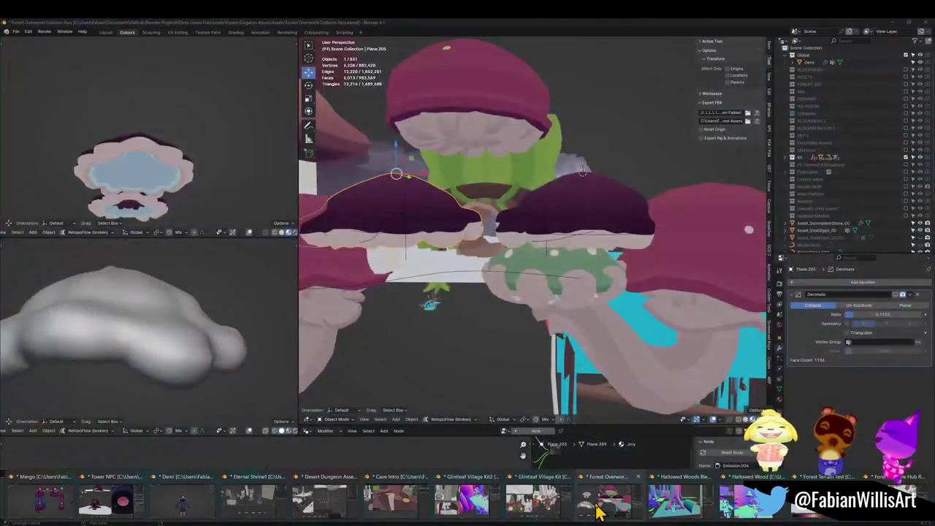
pyautogui.moveTo(546, 509)
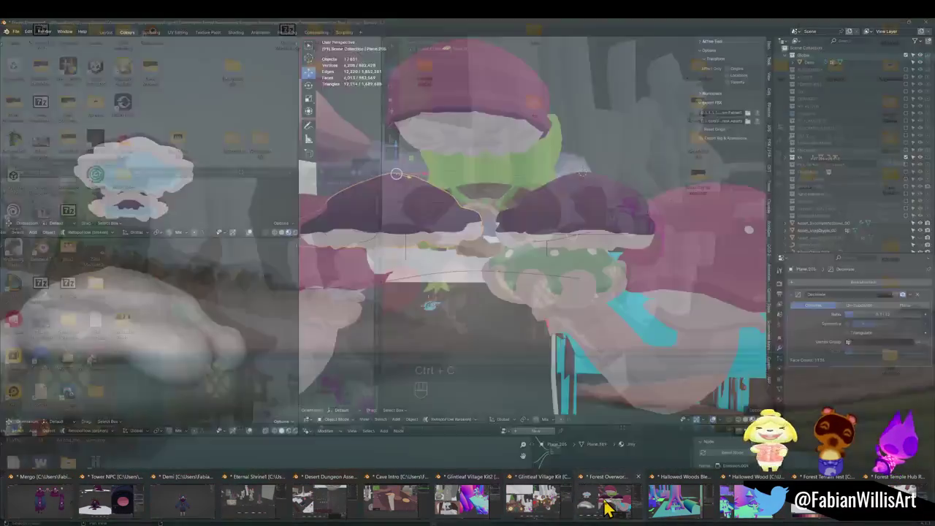
pyautogui.moveTo(660, 507)
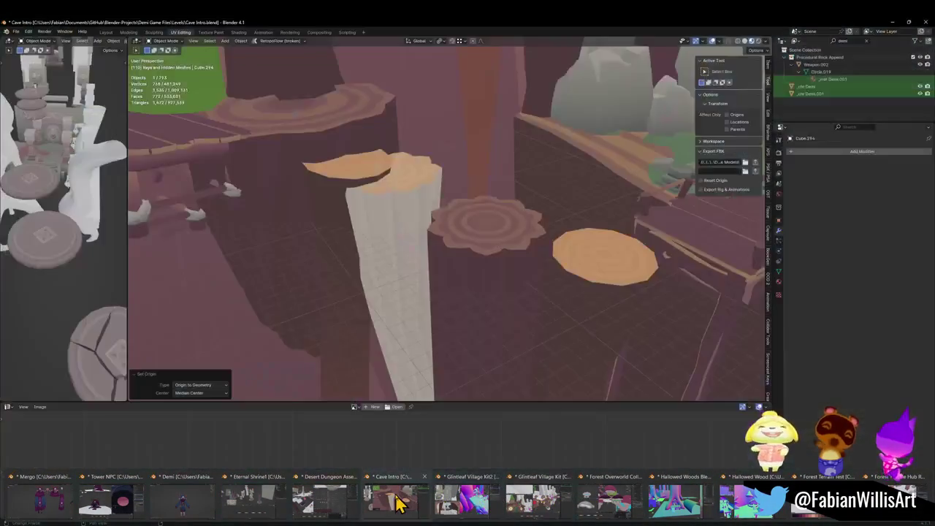
pyautogui.moveTo(449, 503)
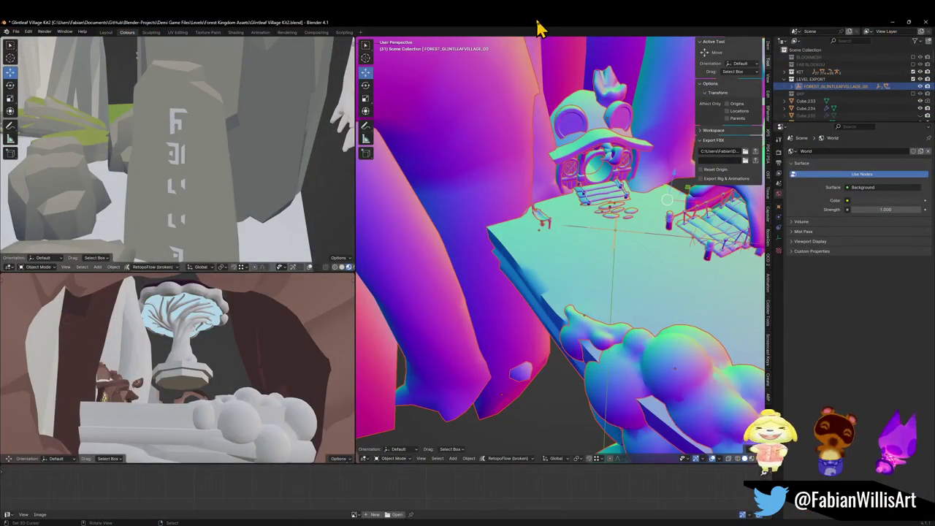
pyautogui.hotkey('shift', '`')
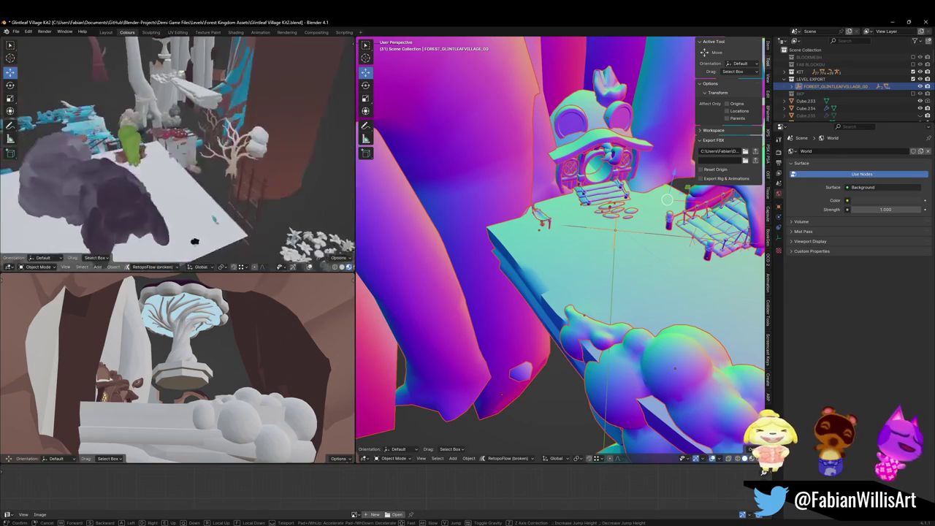
pyautogui.press('w')
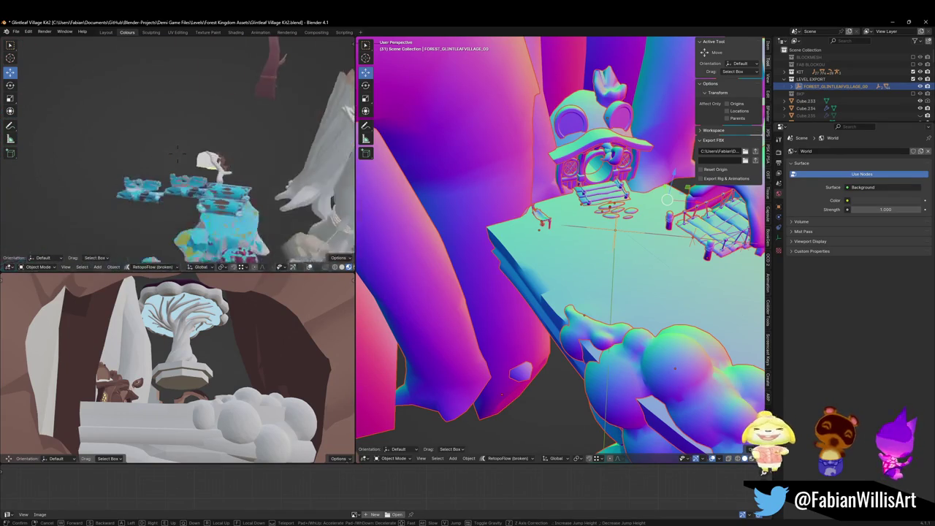
pyautogui.press('w')
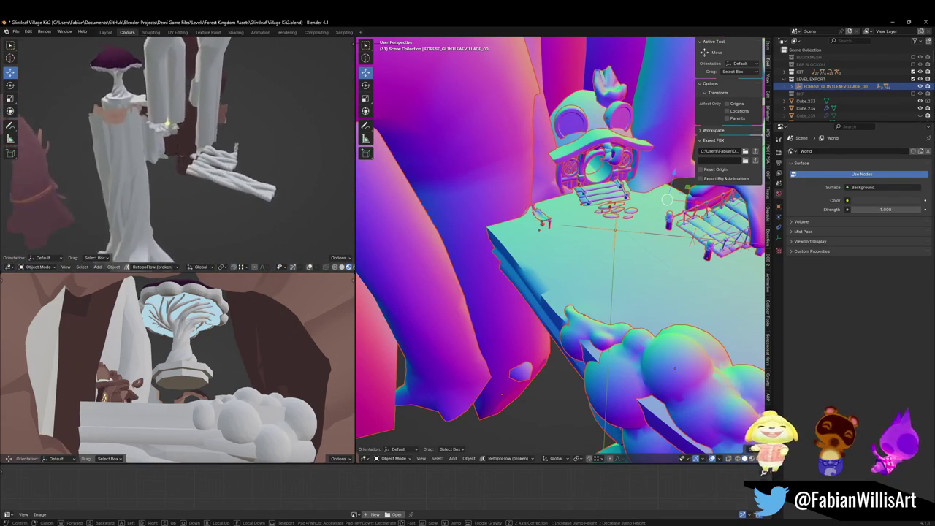
pyautogui.press('w')
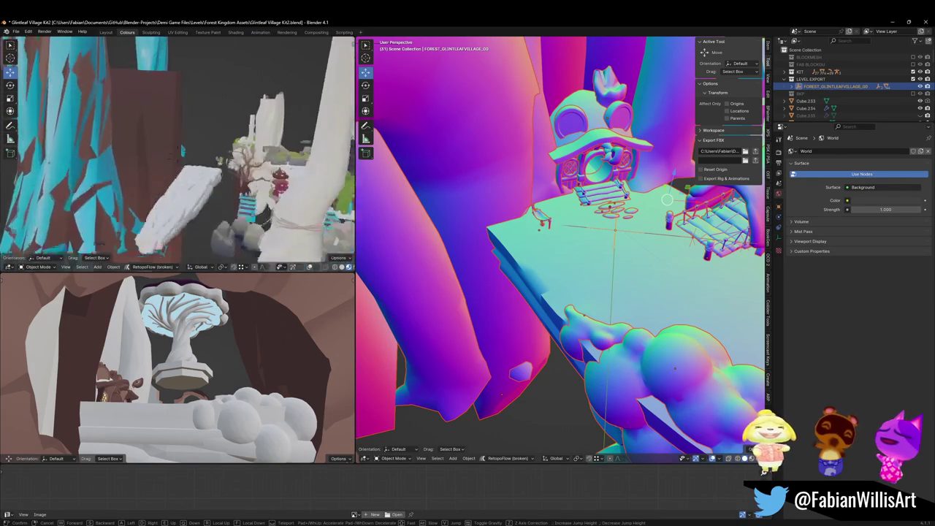
pyautogui.press('w')
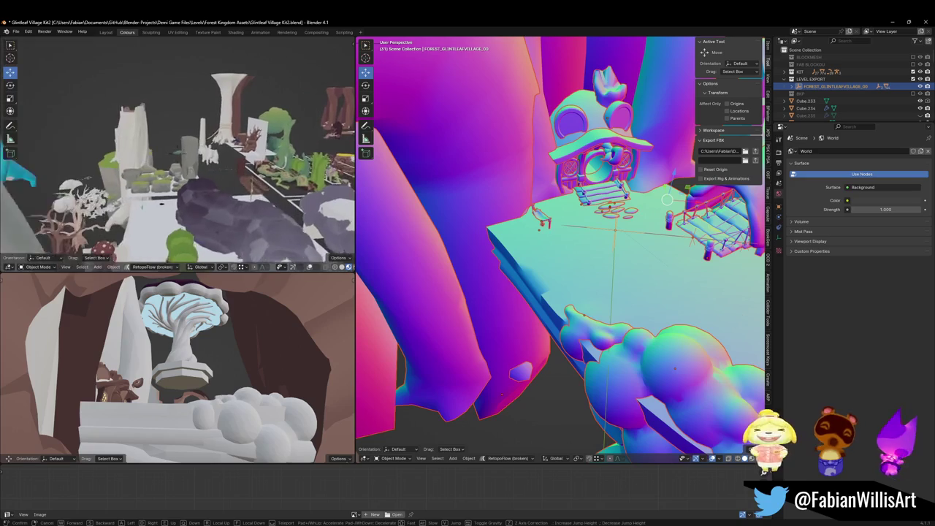
pyautogui.press('w')
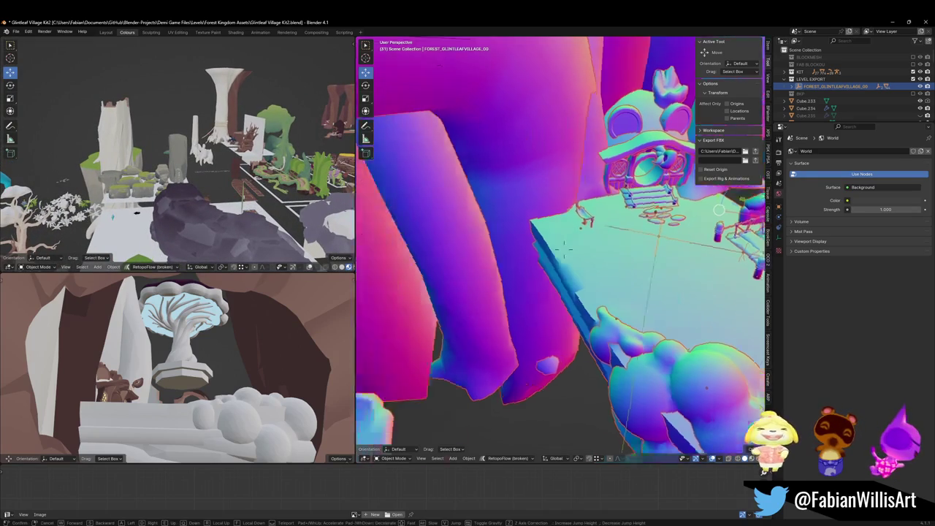
pyautogui.press('s')
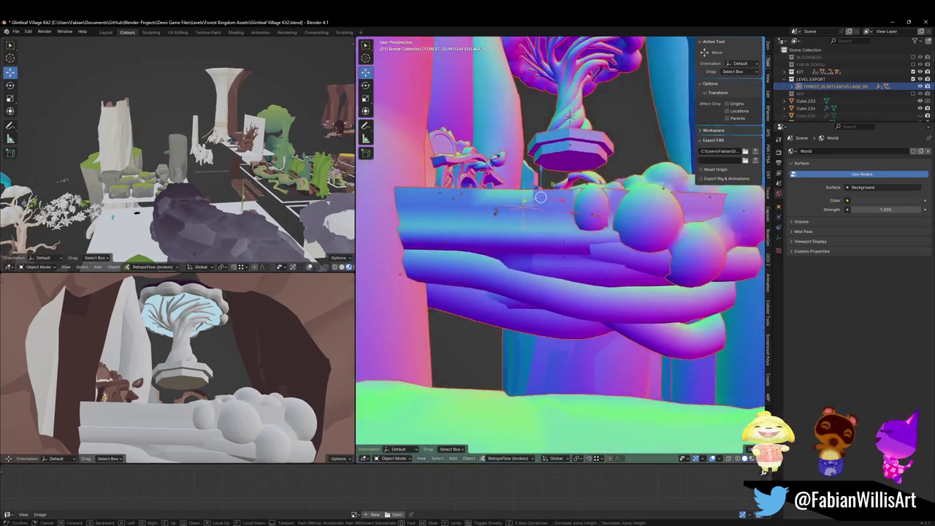
pyautogui.press('s')
pyautogui.press('w')
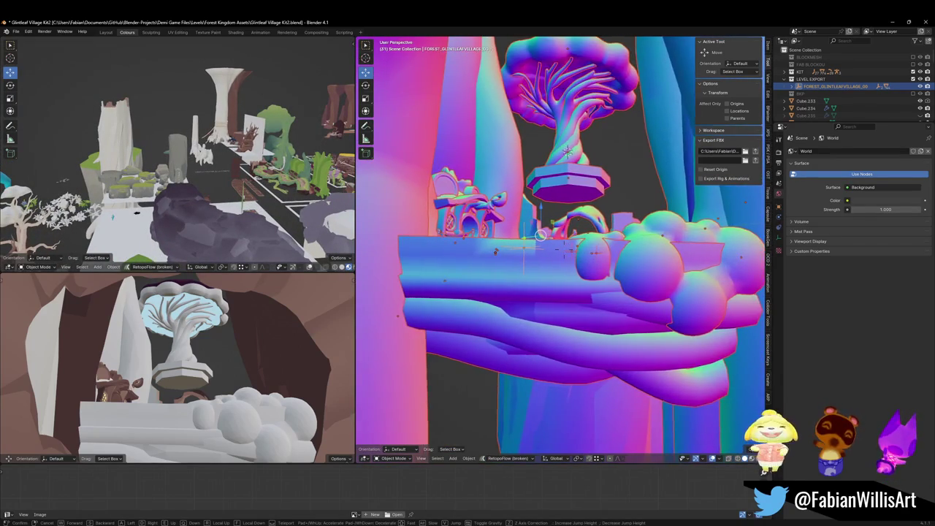
pyautogui.press('w')
pyautogui.click(628, 241)
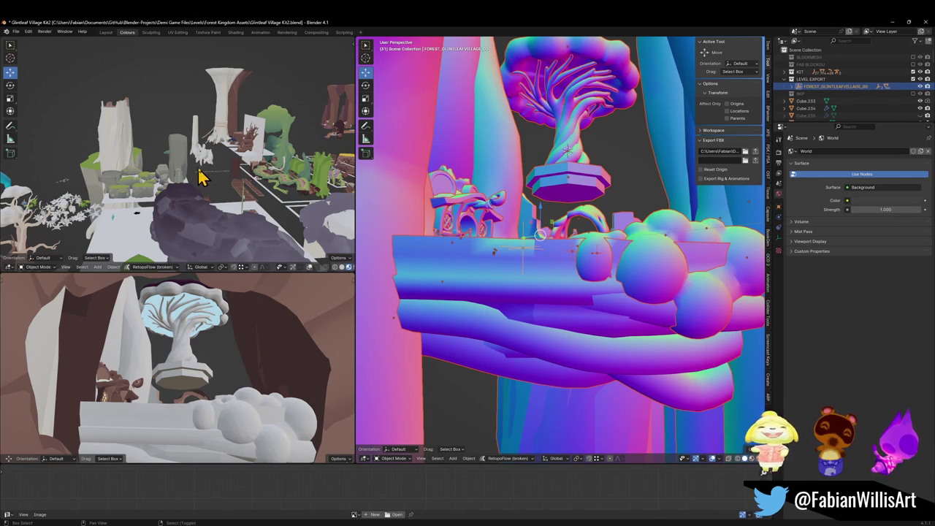
# Walk through the village past the cliffs and bridge, ending close to the tree stumps.
pyautogui.hotkey('shift', '`')
pyautogui.press('w')
pyautogui.press('s')
pyautogui.press('w')
pyautogui.press('s')
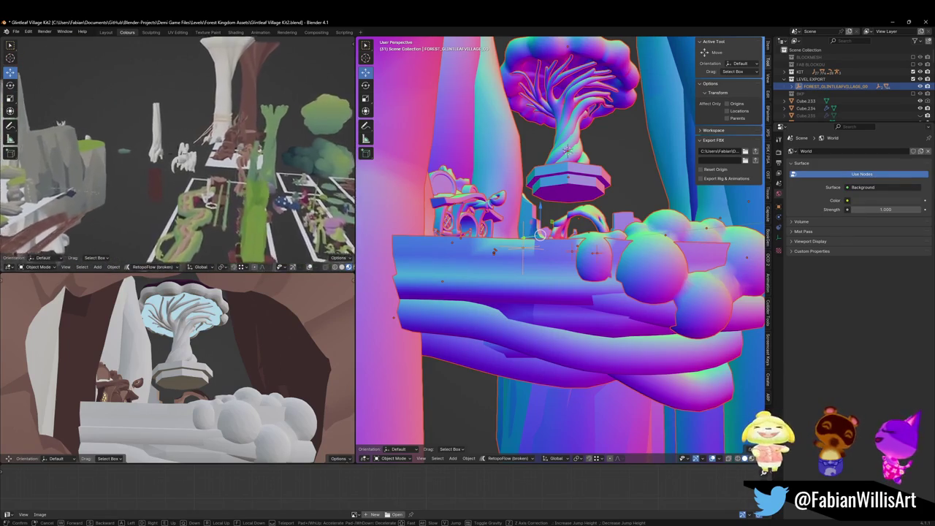
pyautogui.press('w')
pyautogui.press('w')
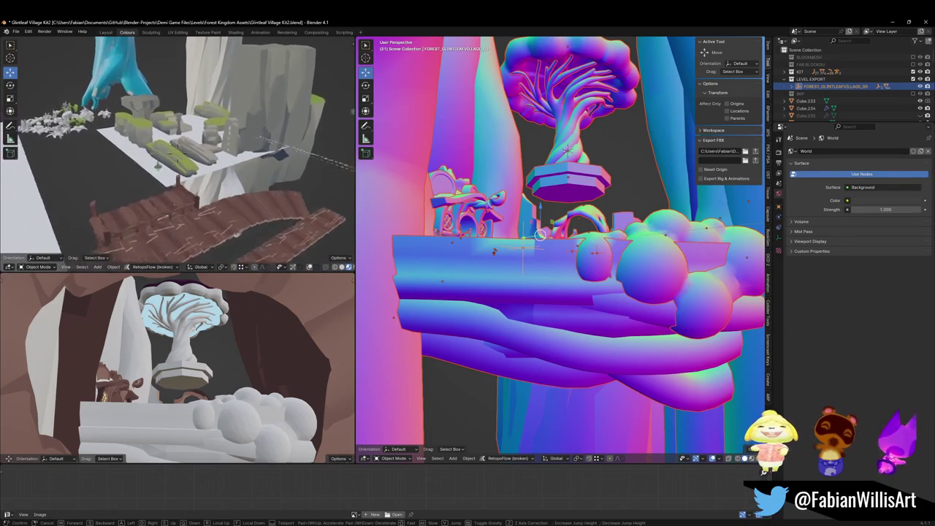
pyautogui.press('s')
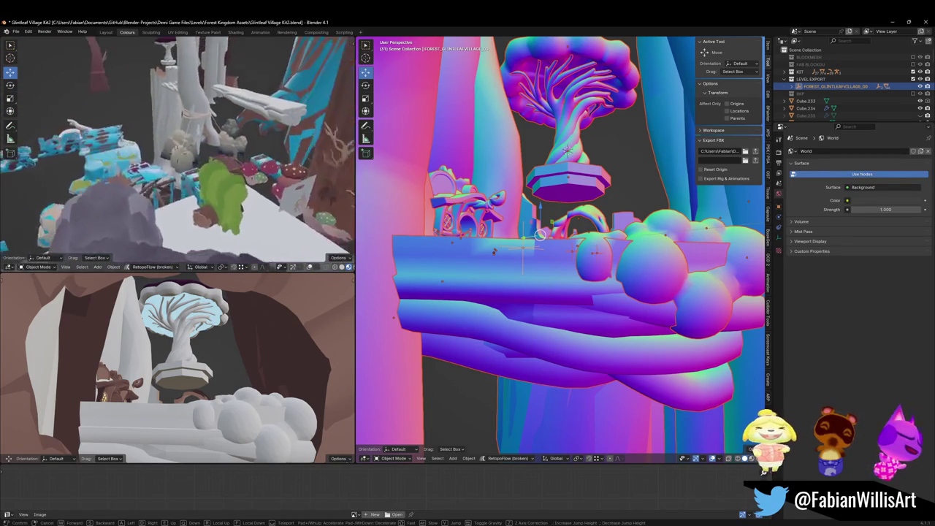
pyautogui.press('w')
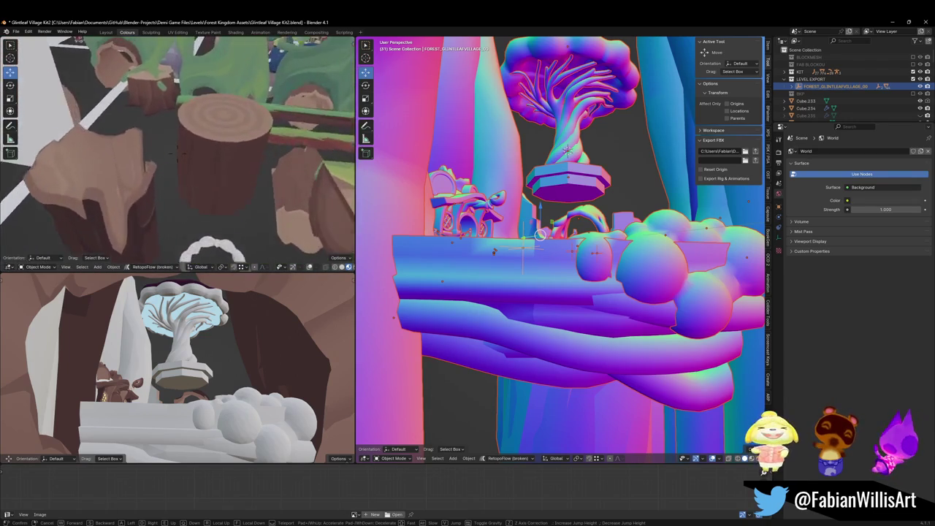
pyautogui.click(203, 177)
# Duplicate tree stump Cylinder.038 and stretch the copy taller along Z.
pyautogui.click(187, 166)
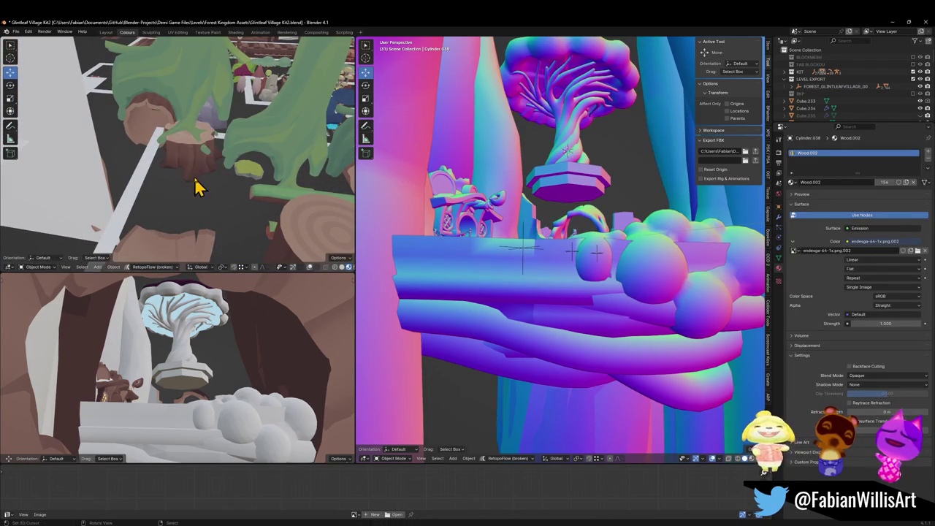
pyautogui.hotkey('shift', 'd')
pyautogui.press('s')
pyautogui.press('z')
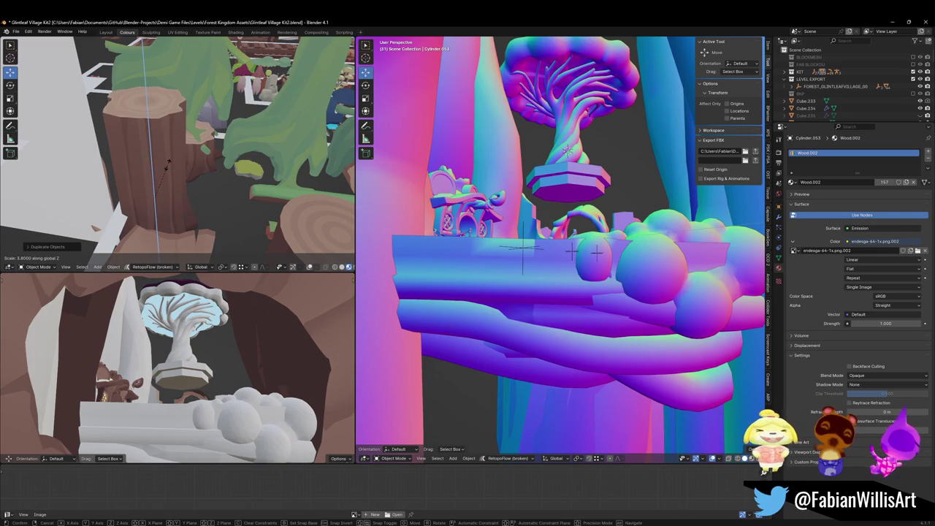
pyautogui.click(168, 163)
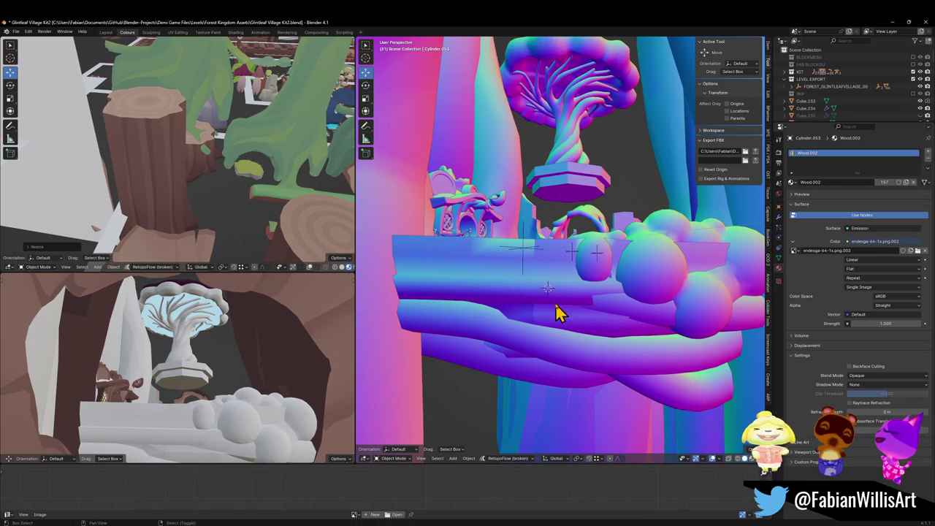
# Snap the stretched stump under the floating platform and lower it about 17 metres.
pyautogui.hotkey('shift', 's')
pyautogui.click(568, 277)
pyautogui.press('g')
pyautogui.press('z')
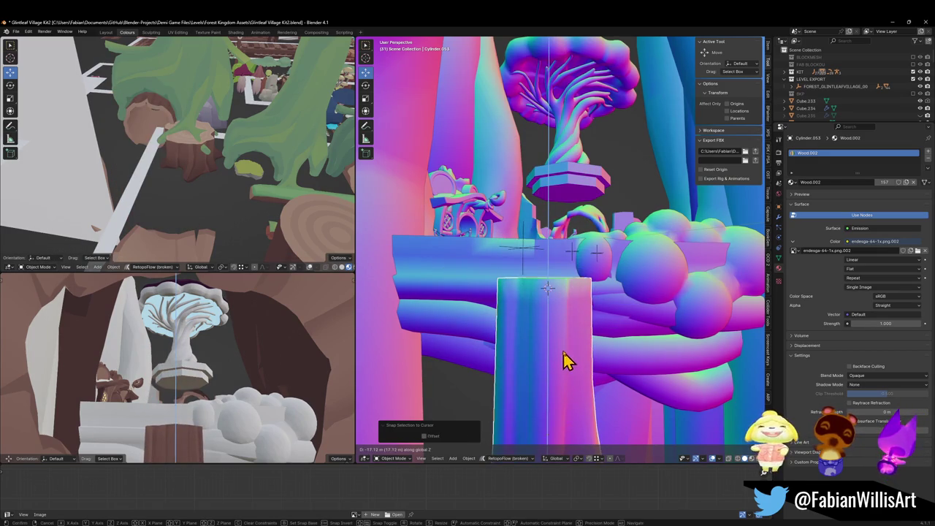
pyautogui.click(567, 362)
pyautogui.scroll(4, 564, 299)
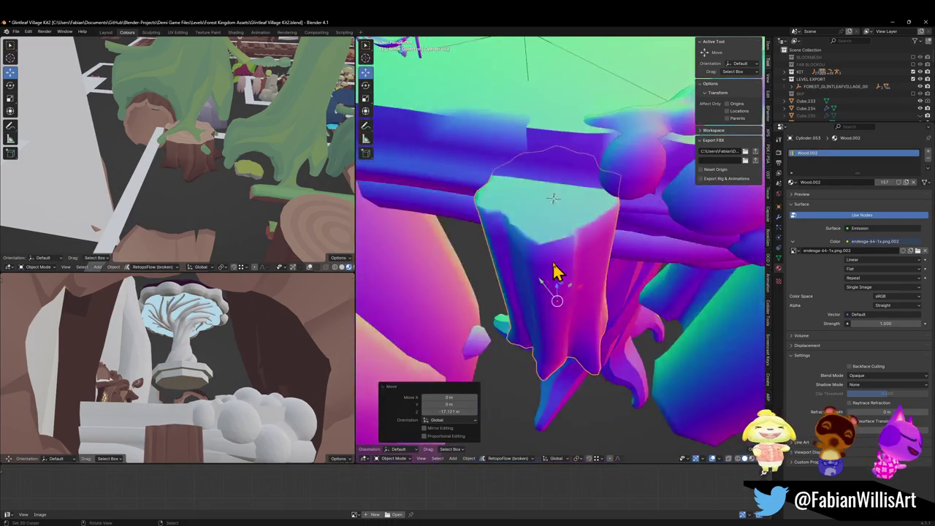
pyautogui.scroll(-3, 558, 280)
# Slide the stump horizontally beneath the platform's edge.
pyautogui.press('g')
pyautogui.press('z')
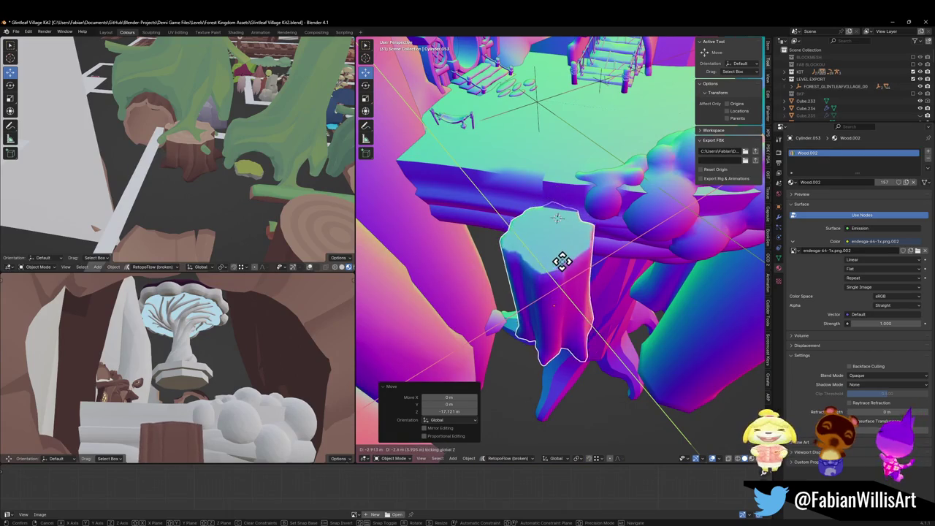
pyautogui.click(563, 275)
pyautogui.moveTo(562, 275)
pyautogui.mouseDown()
pyautogui.moveTo(572, 235)
pyautogui.moveTo(559, 246)
pyautogui.mouseUp()
# Fine-tune the stump's height and select it together with the floating platform for parenting.
pyautogui.press('g')
pyautogui.press('z')
pyautogui.click(554, 231)
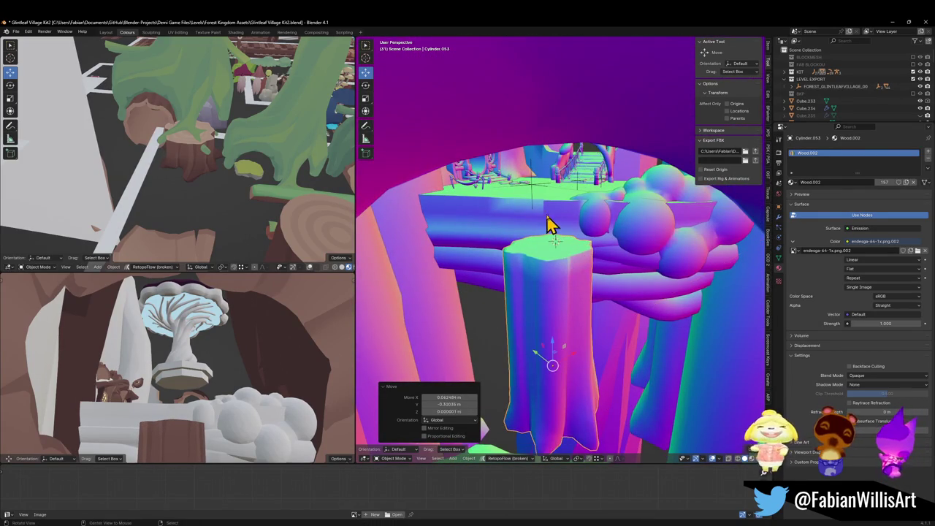
pyautogui.click(582, 191)
pyautogui.moveTo(572, 212); pyautogui.dragTo(588, 206)
pyautogui.hotkey('ctrl', 'p')
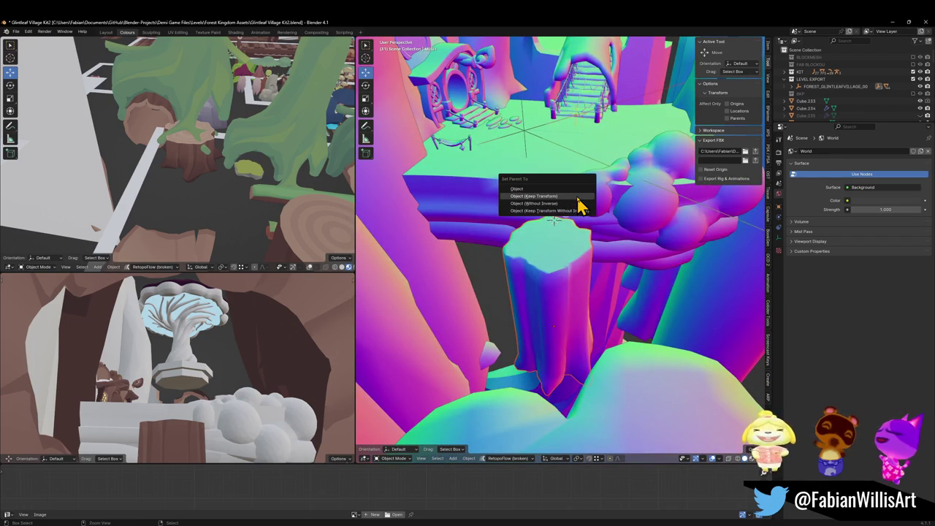
# Parent the stump to the platform keeping its placement, then reselect the stump.
pyautogui.click(577, 198)
pyautogui.click(553, 270)
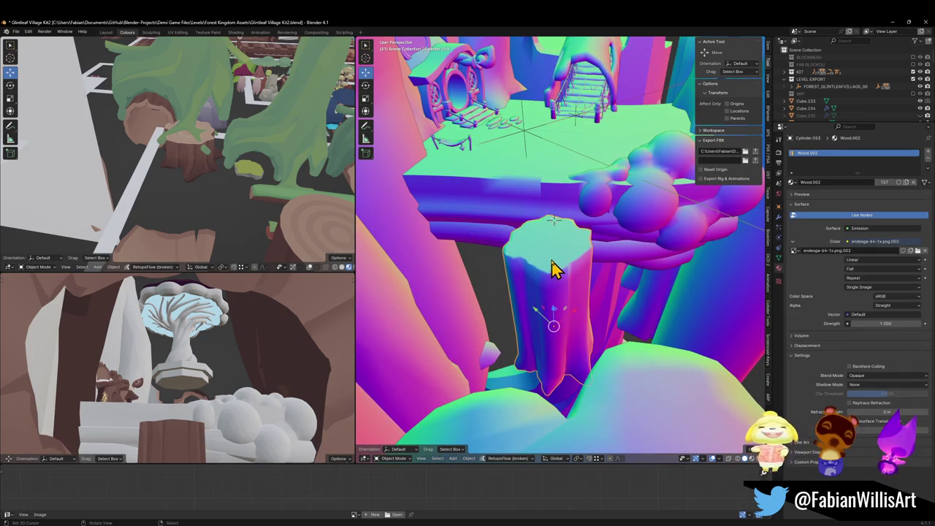
pyautogui.scroll(5, 559, 265)
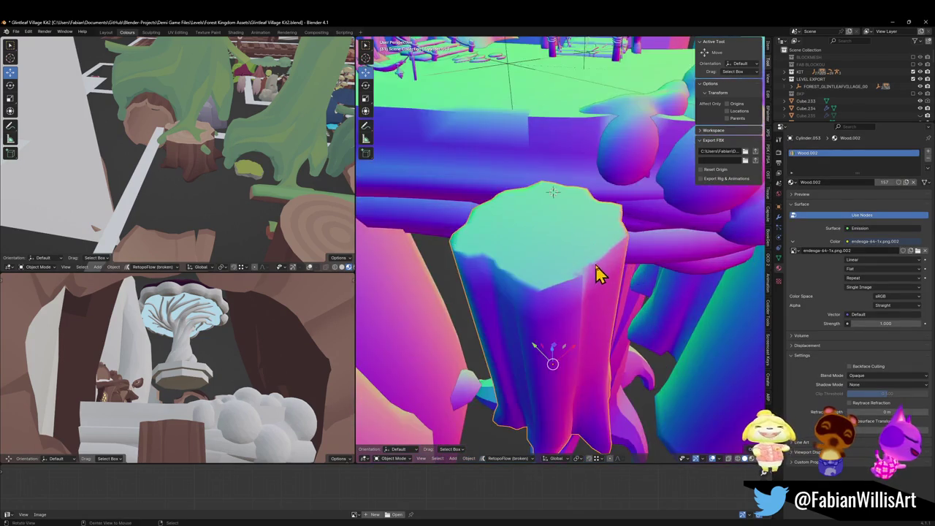
# In Edit Mode, select an edge loop near the stump's top rim and check it level-on.
pyautogui.press('Tab')
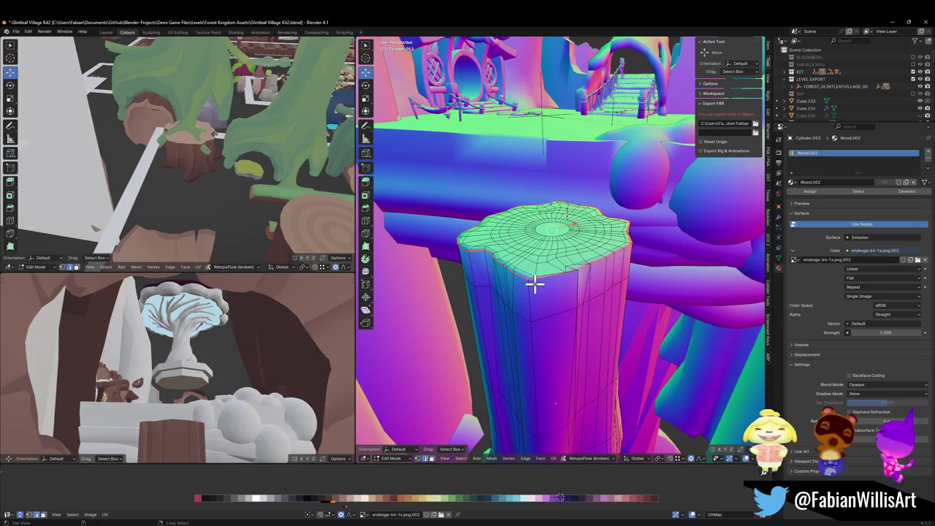
pyautogui.keyDown('alt'); pyautogui.click(572, 291); pyautogui.keyUp('alt')
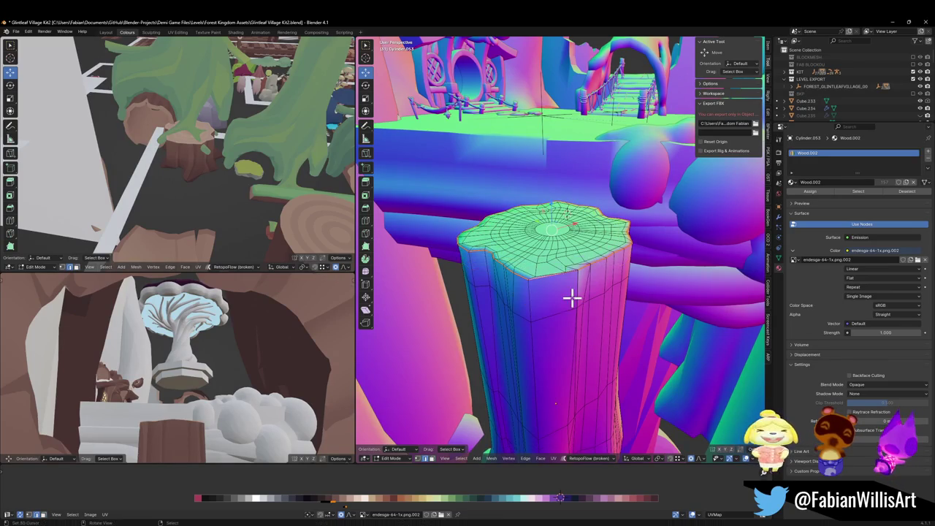
pyautogui.moveTo(557, 297); pyautogui.dragTo(558, 279)
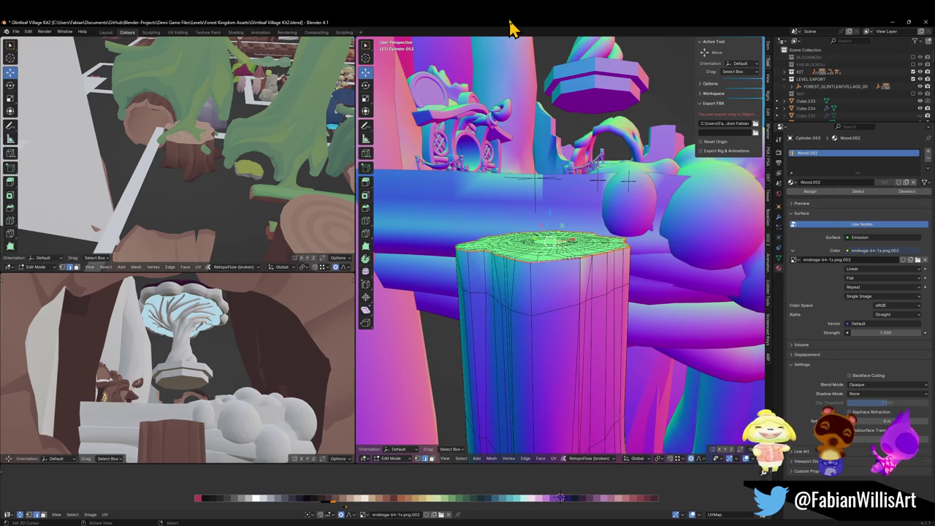
pyautogui.press('Tab')
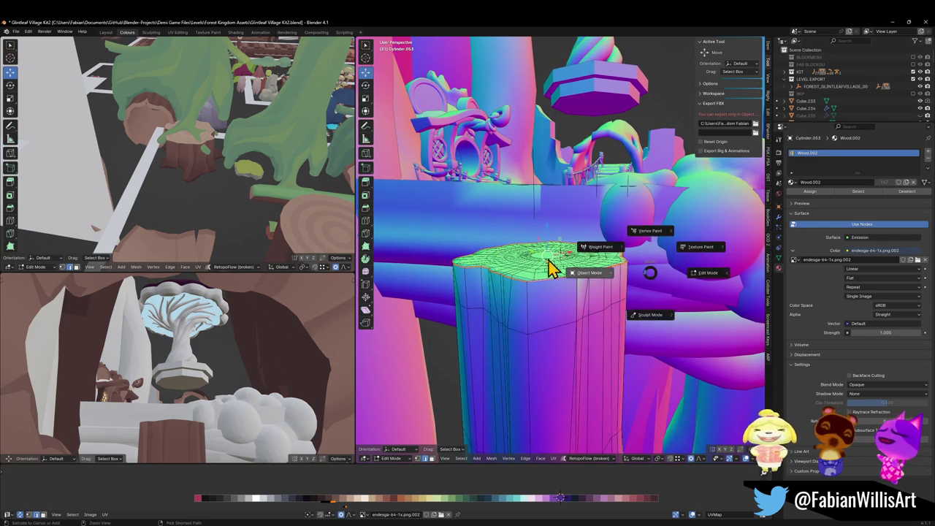
# Bevel the Treelogs platform's rim edges, then merge all vertices by distance.
pyautogui.click(505, 209)
pyautogui.press('Tab')
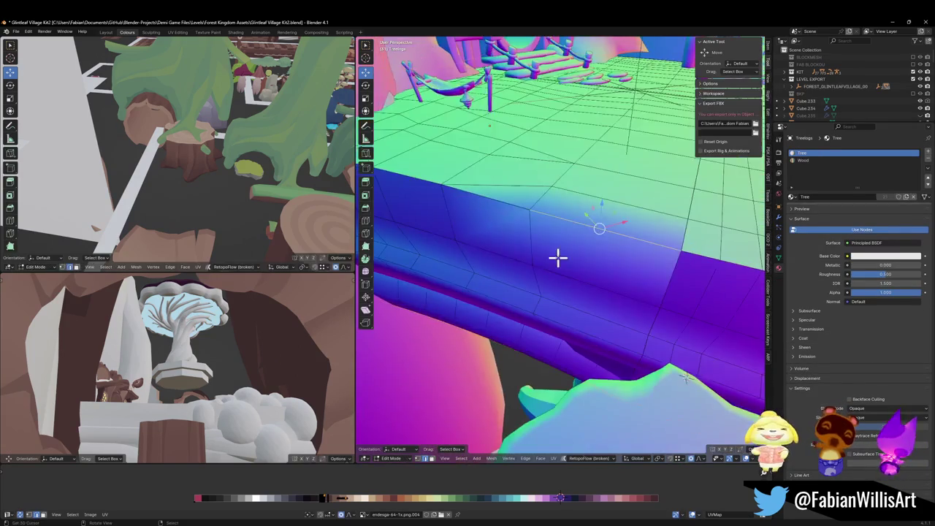
pyautogui.moveTo(581, 244); pyautogui.dragTo(583, 254)
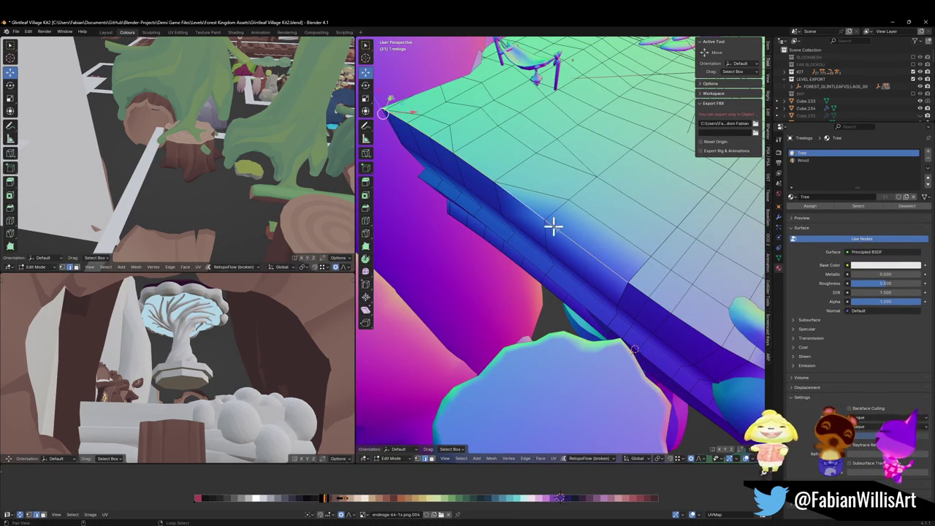
pyautogui.moveTo(648, 292)
pyautogui.mouseDown()
pyautogui.moveTo(674, 303)
pyautogui.moveTo(630, 271)
pyautogui.moveTo(661, 227)
pyautogui.moveTo(616, 254)
pyautogui.mouseUp()
pyautogui.hotkey('ctrl', 'b')
pyautogui.click(678, 209)
pyautogui.press('a')
pyautogui.rightClick(601, 287)
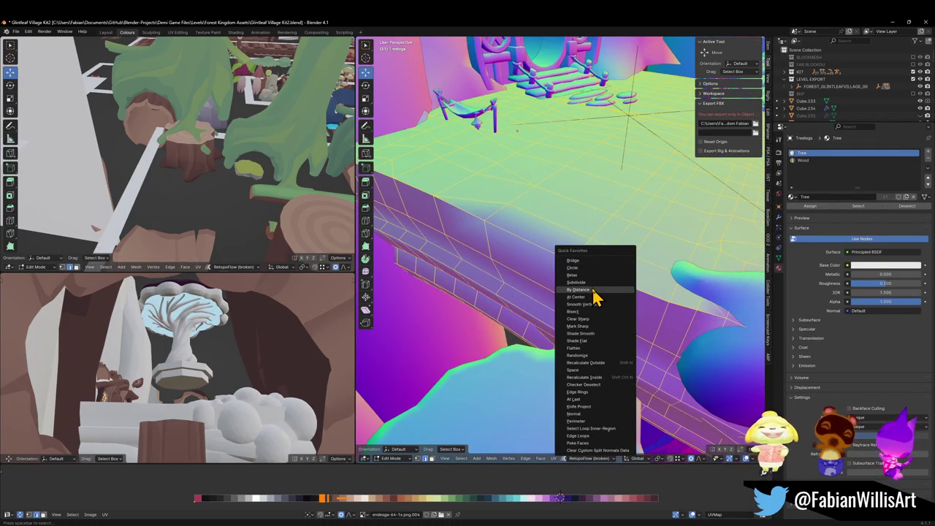
pyautogui.click(592, 287)
# Bevel the rim edge loop again, undo it, and exit Edit Mode.
pyautogui.hotkey('alt', 'a')
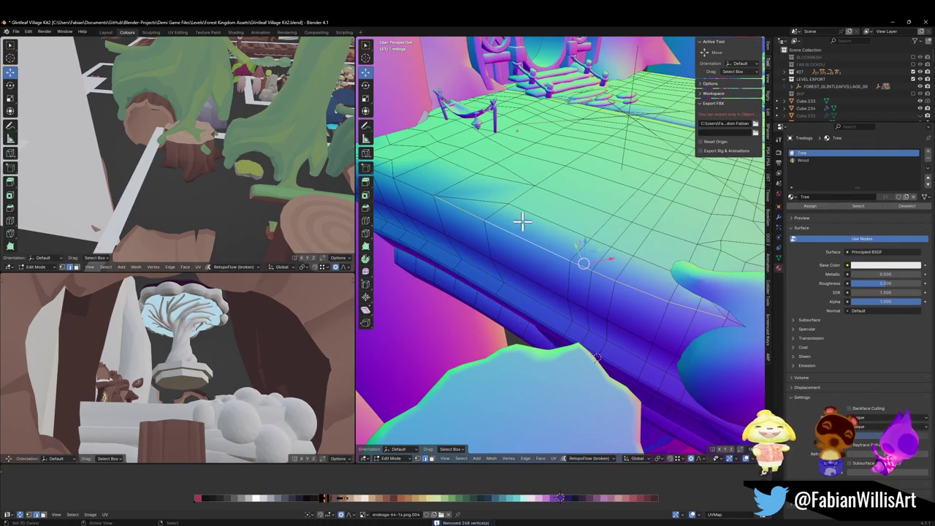
pyautogui.hotkey('ctrl', 'b')
pyautogui.click(570, 174)
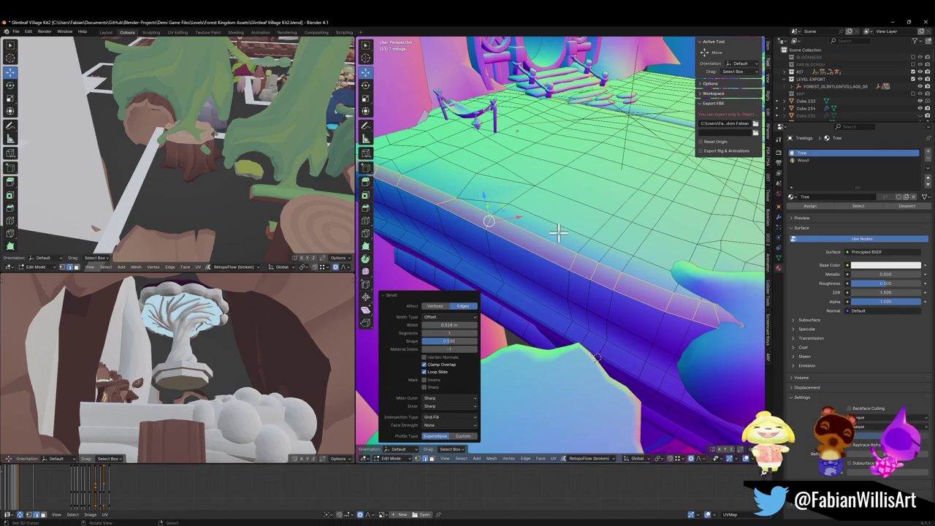
pyautogui.hotkey('ctrl', 'z')
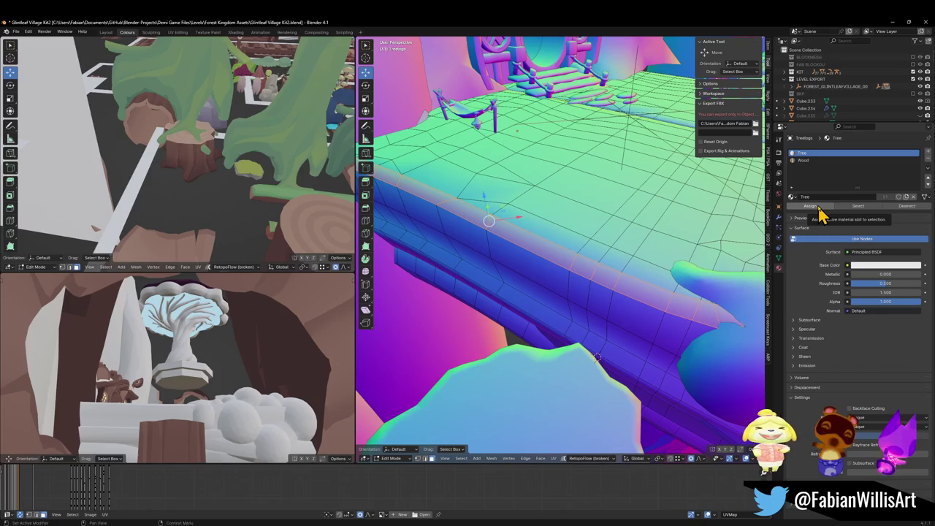
pyautogui.moveTo(580, 251)
pyautogui.mouseDown()
pyautogui.moveTo(570, 209)
pyautogui.moveTo(576, 219)
pyautogui.moveTo(519, 250)
pyautogui.moveTo(607, 247)
pyautogui.moveTo(518, 253)
pyautogui.moveTo(511, 234)
pyautogui.moveTo(540, 225)
pyautogui.mouseUp()
pyautogui.press('Tab')
# Assign the Wood material to the selected rim ledge faces of the platform.
pyautogui.press('Tab')
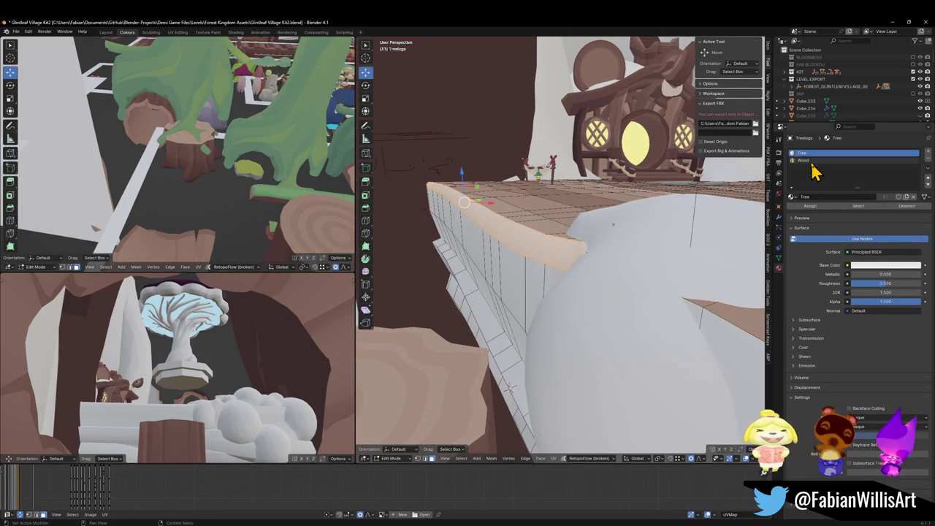
pyautogui.click(810, 160)
pyautogui.click(807, 207)
pyautogui.press('Tab')
pyautogui.moveTo(524, 224)
pyautogui.mouseDown()
pyautogui.moveTo(547, 259)
pyautogui.moveTo(574, 244)
pyautogui.moveTo(563, 268)
pyautogui.moveTo(587, 246)
pyautogui.moveTo(549, 269)
pyautogui.moveTo(590, 241)
pyautogui.moveTo(590, 226)
pyautogui.moveTo(587, 242)
pyautogui.moveTo(530, 268)
pyautogui.mouseUp()
pyautogui.press('Tab')
pyautogui.press('Tab')
pyautogui.press('Tab')
# Nudge the ledge slightly along X and return to Object Mode.
pyautogui.press('g')
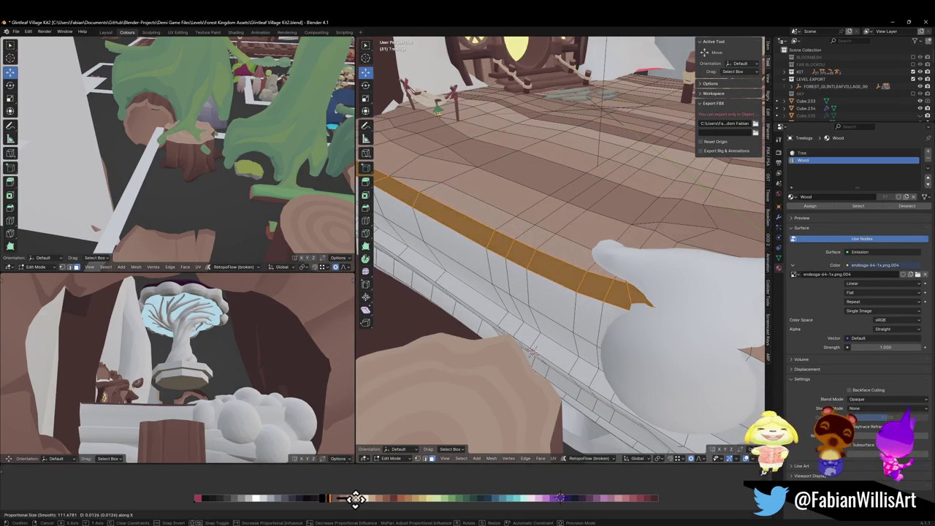
pyautogui.press('x')
pyautogui.click(366, 502)
pyautogui.press('Tab')
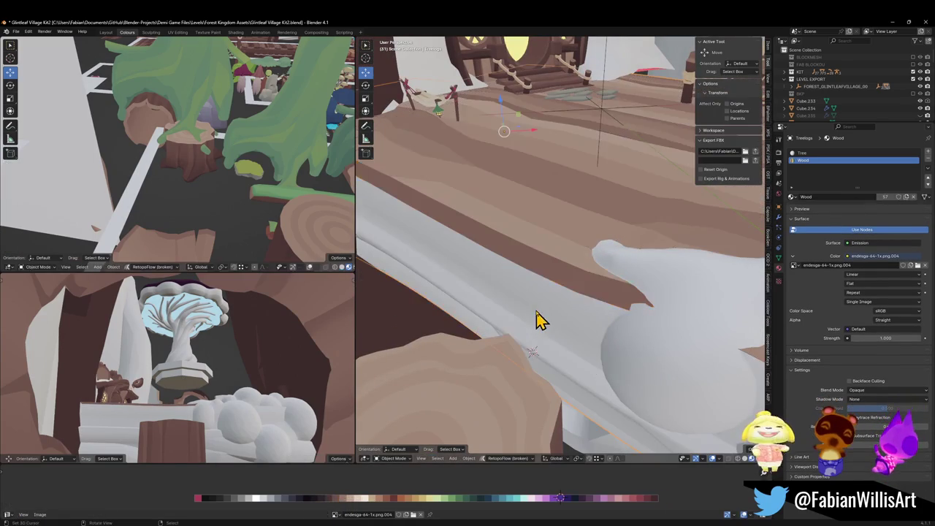
# Select the tree stump beneath the platform and zoom in for a close look.
pyautogui.moveTo(557, 302)
pyautogui.mouseDown()
pyautogui.moveTo(543, 284)
pyautogui.moveTo(574, 259)
pyautogui.moveTo(612, 265)
pyautogui.moveTo(605, 297)
pyautogui.moveTo(554, 278)
pyautogui.mouseUp()
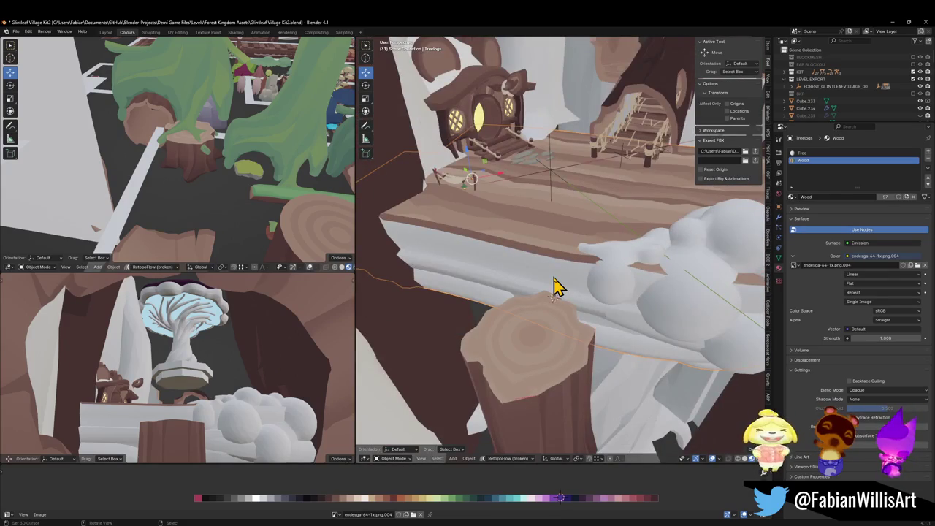
pyautogui.click(556, 185)
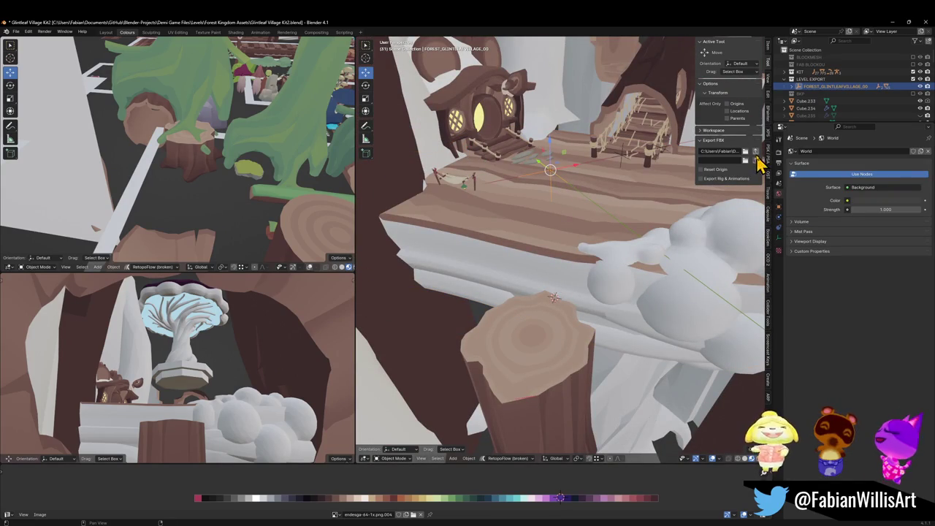
pyautogui.click(553, 325)
pyautogui.scroll(3, 591, 323)
pyautogui.moveTo(591, 323)
pyautogui.mouseDown()
pyautogui.moveTo(580, 336)
pyautogui.moveTo(570, 285)
pyautogui.mouseUp()
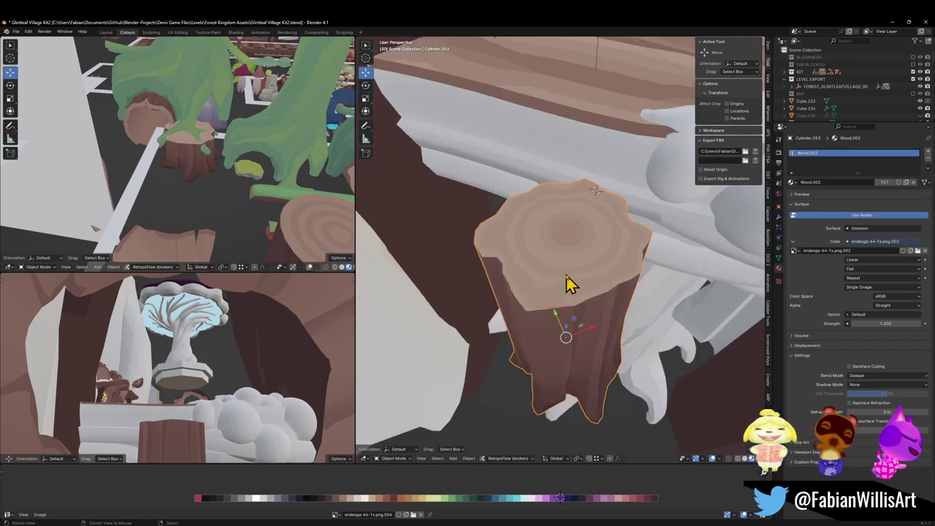
pyautogui.scroll(4, 577, 284)
# Inspect the stump's mesh in Edit Mode, reselect the FOREST_GLINTLEAFVILLAGE_00 root, and return to Unity.
pyautogui.press('Tab')
pyautogui.scroll(3, 555, 340)
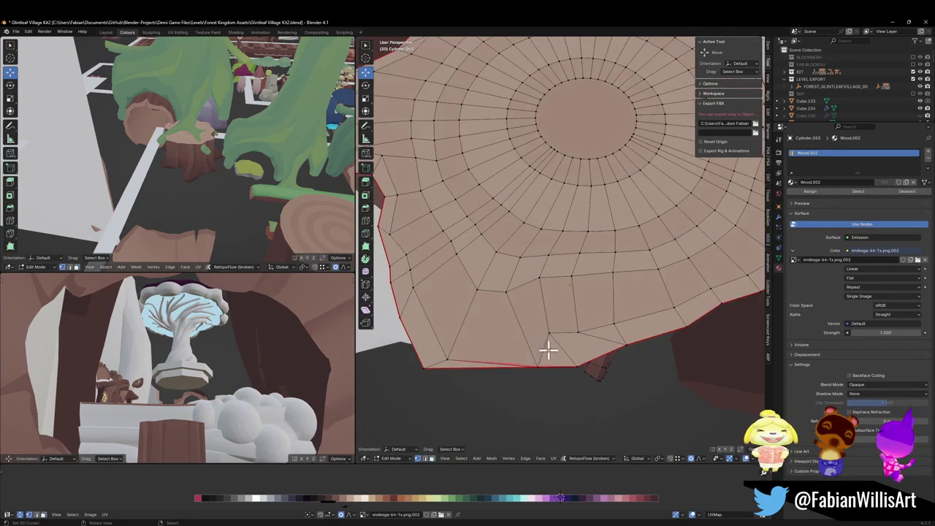
pyautogui.press('Tab')
pyautogui.scroll(-5, 557, 334)
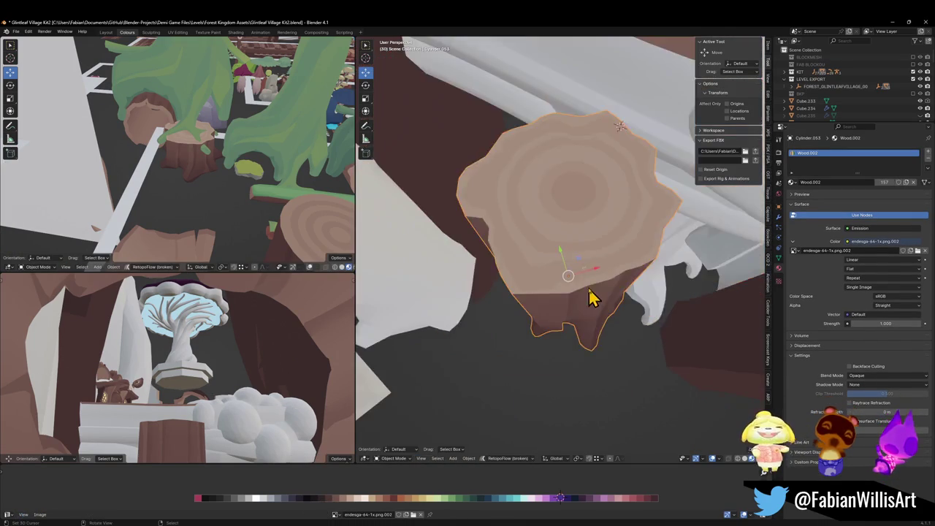
pyautogui.moveTo(574, 257); pyautogui.dragTo(589, 225)
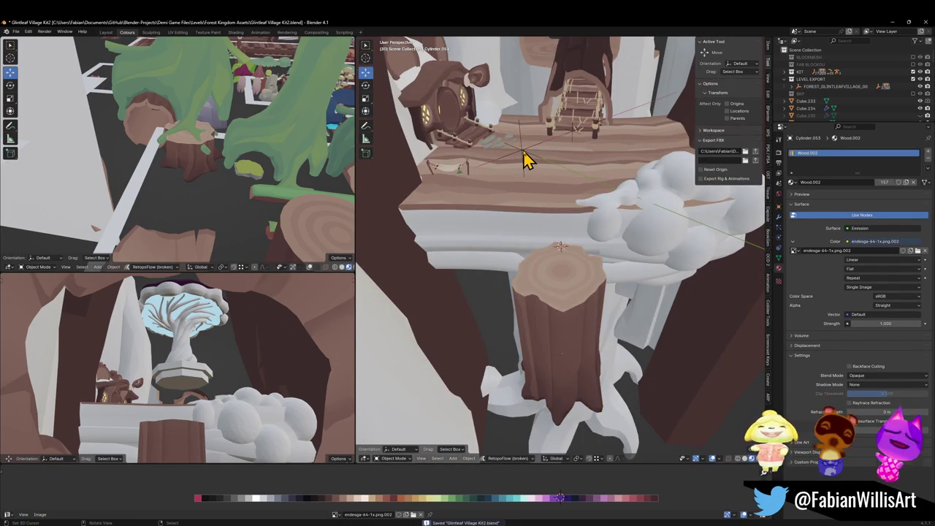
pyautogui.click(521, 151)
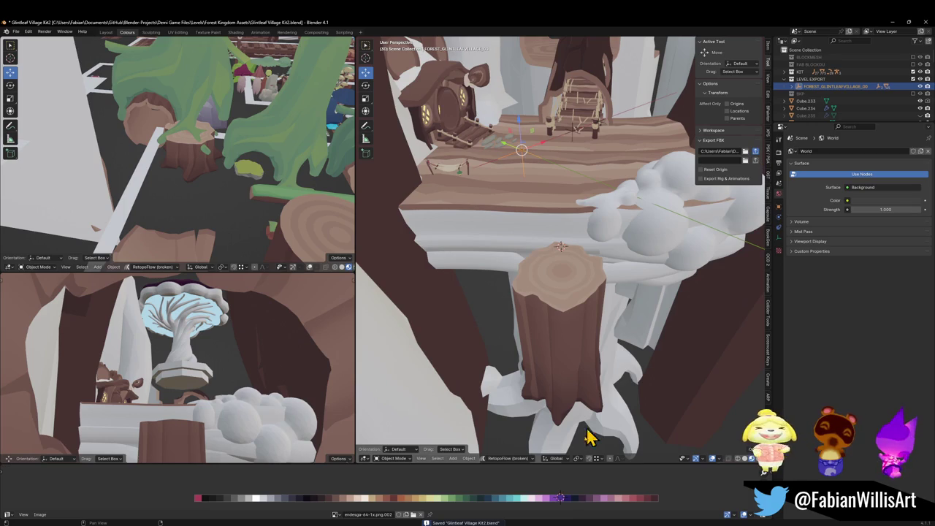
pyautogui.click(569, 524)
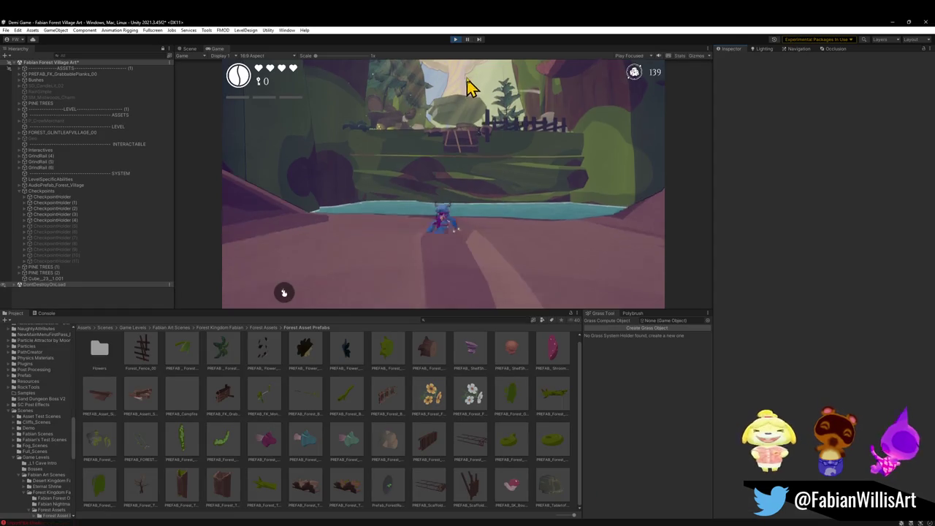
# Stop the playtest and delete both the large and small bounce mushrooms.
pyautogui.click(456, 40)
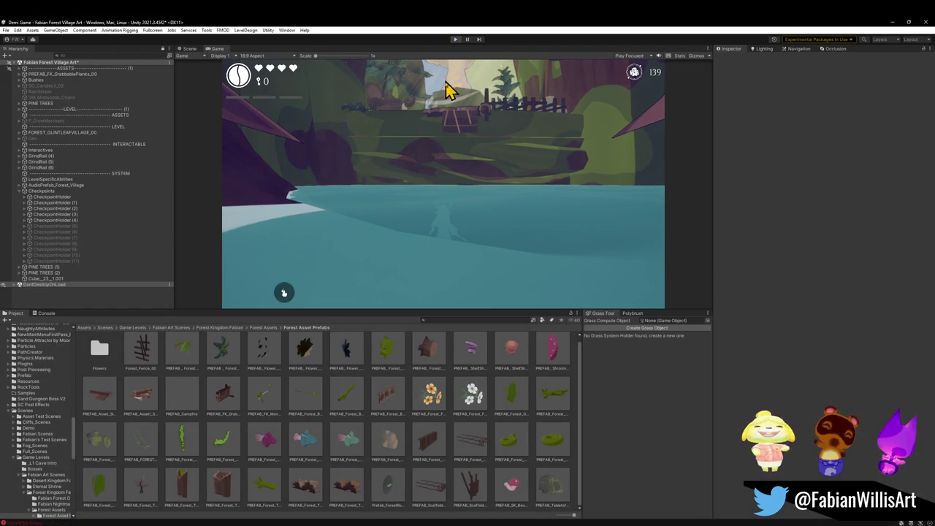
pyautogui.click(441, 274)
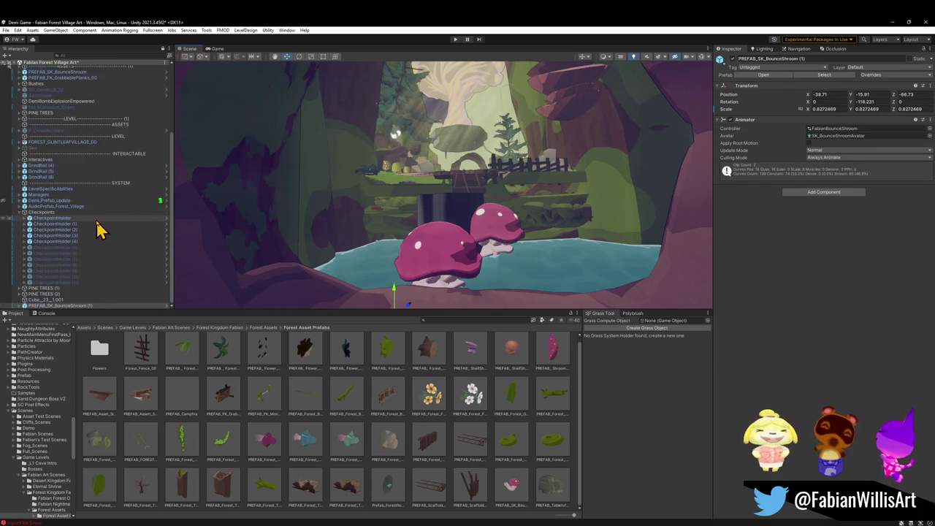
pyautogui.press('Delete')
pyautogui.click(499, 235)
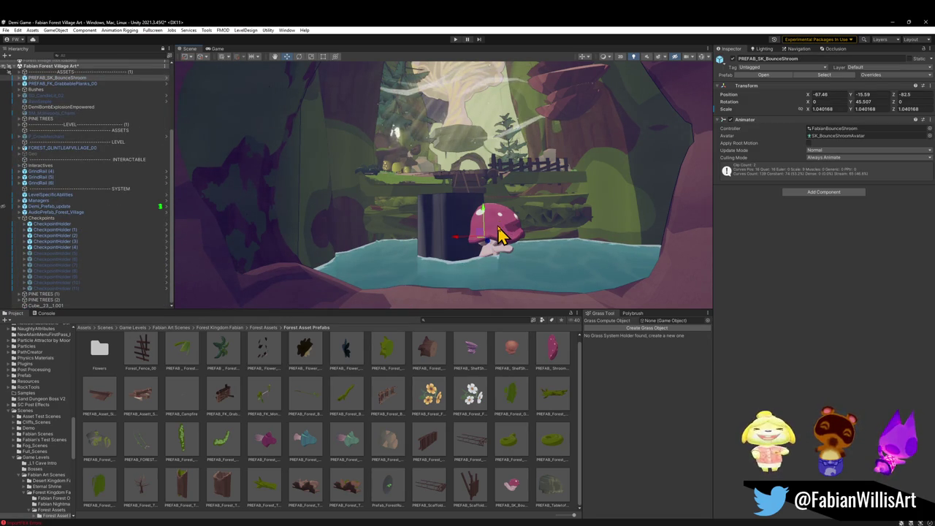
pyautogui.press('Delete')
# Select the Treelogs mesh and collapse its M_ForestOverworld_Wood material settings.
pyautogui.click(462, 242)
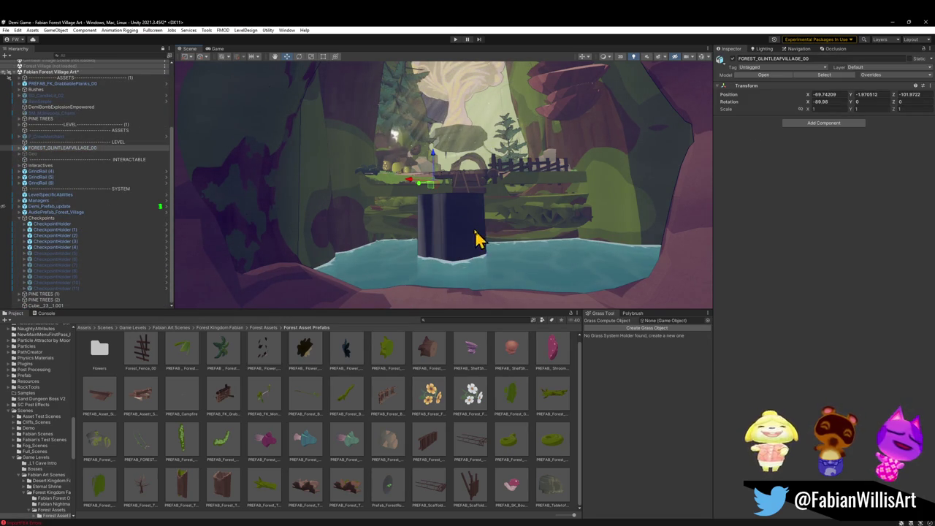
pyautogui.press('w')
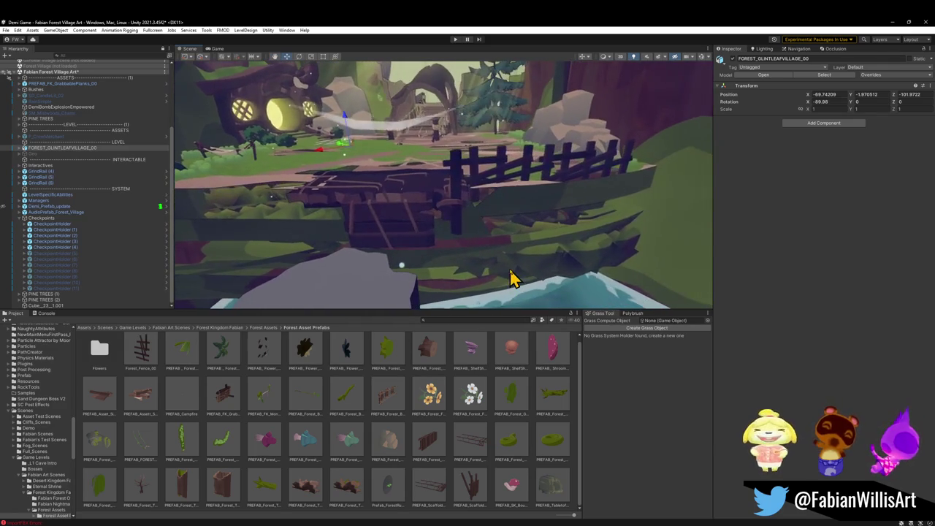
pyautogui.click(511, 278)
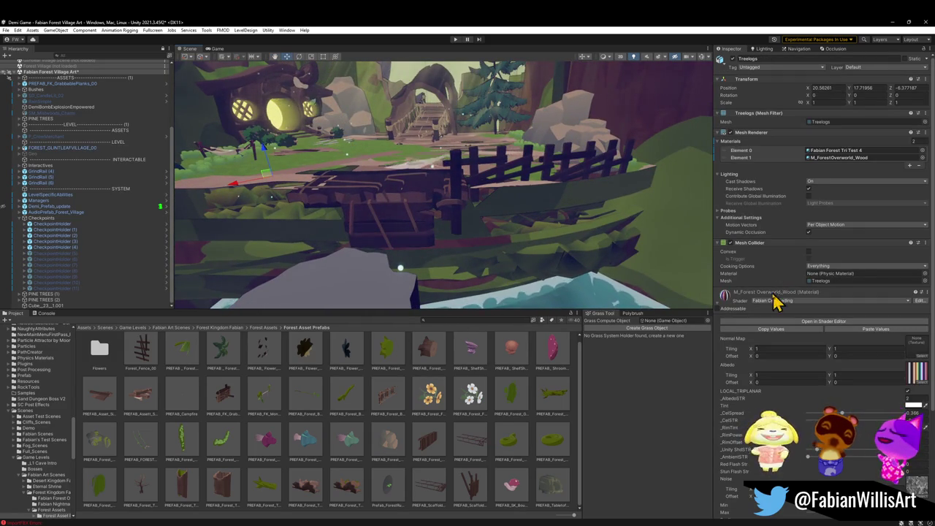
pyautogui.click(519, 246)
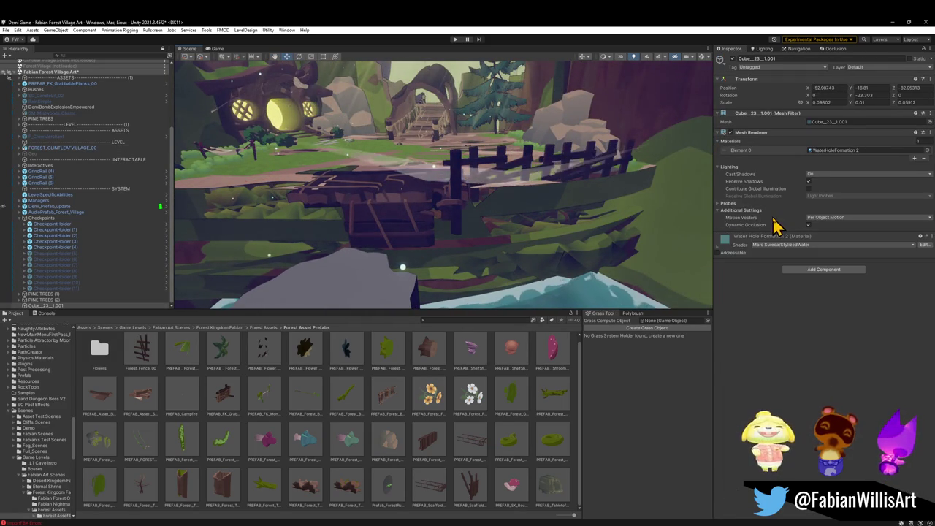
pyautogui.click(480, 246)
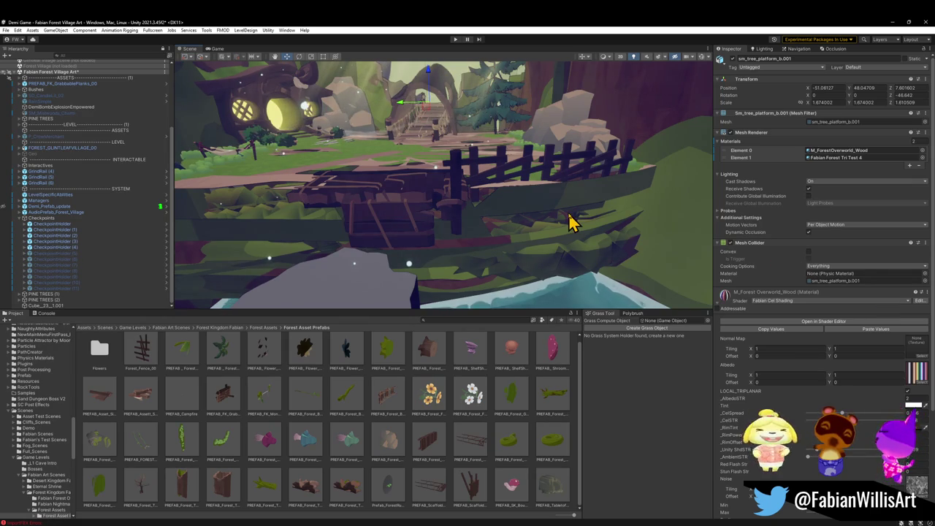
pyautogui.click(536, 212)
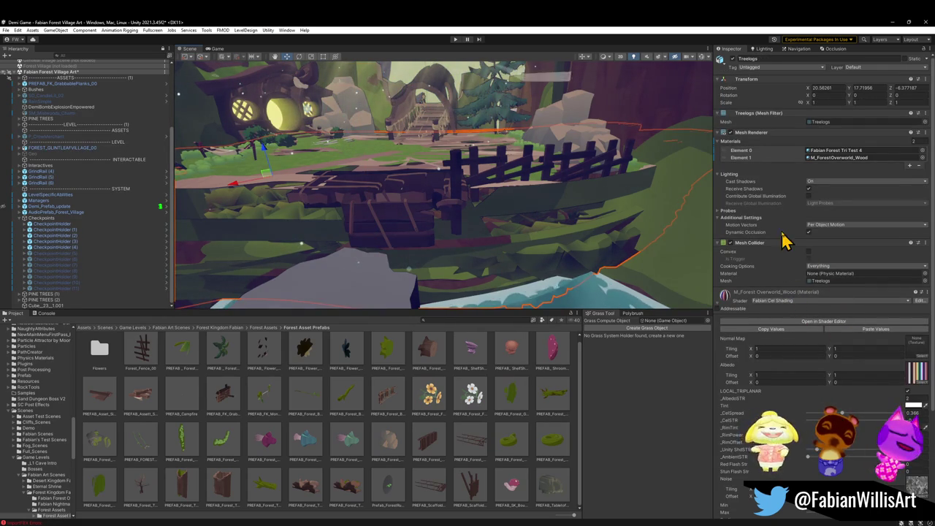
pyautogui.click(720, 300)
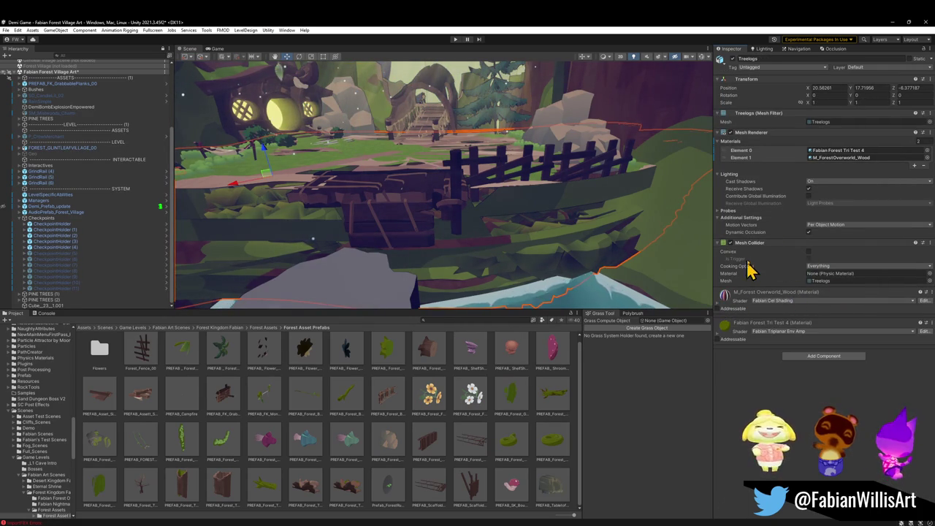
# Check the Mesh Renderer component's options on Treelogs, then deselect it.
pyautogui.moveTo(497, 208)
pyautogui.mouseDown()
pyautogui.moveTo(474, 202)
pyautogui.moveTo(507, 212)
pyautogui.mouseUp()
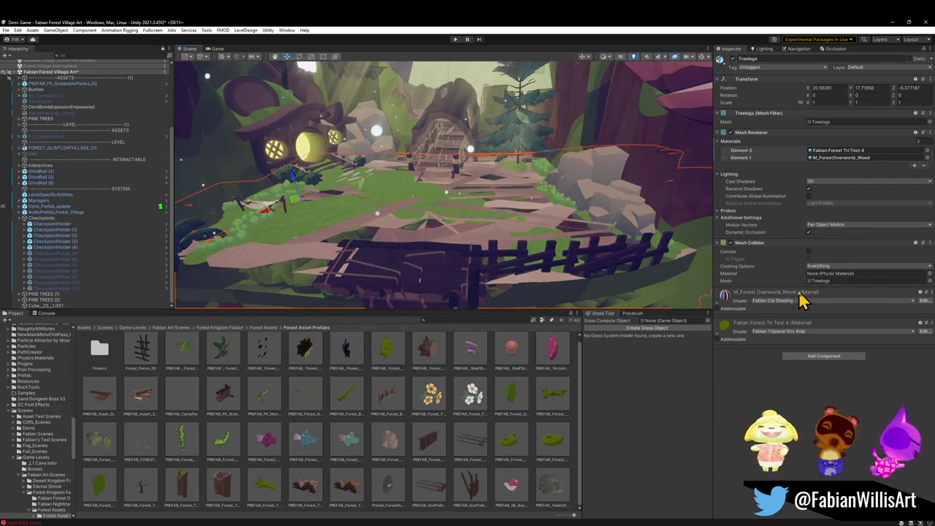
pyautogui.rightClick(758, 133)
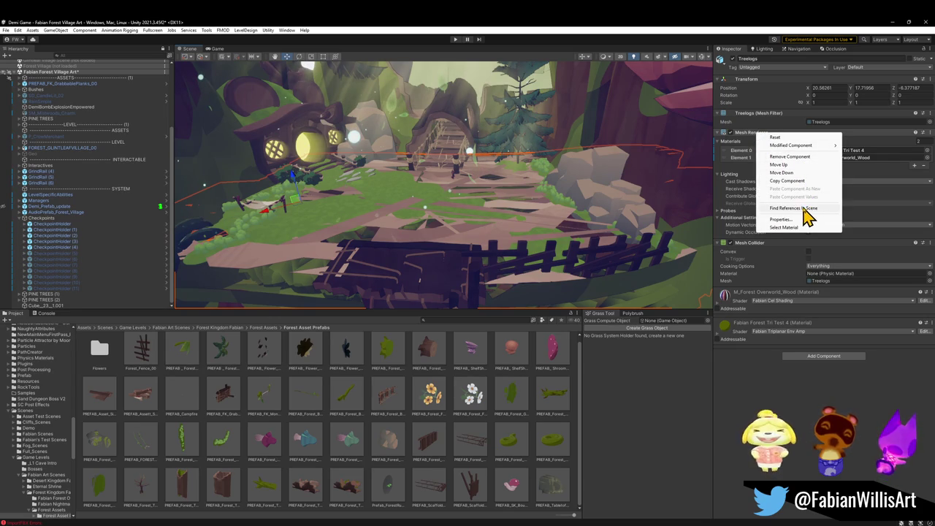
pyautogui.moveTo(504, 219)
pyautogui.mouseDown()
pyautogui.moveTo(518, 180)
pyautogui.moveTo(526, 182)
pyautogui.mouseUp()
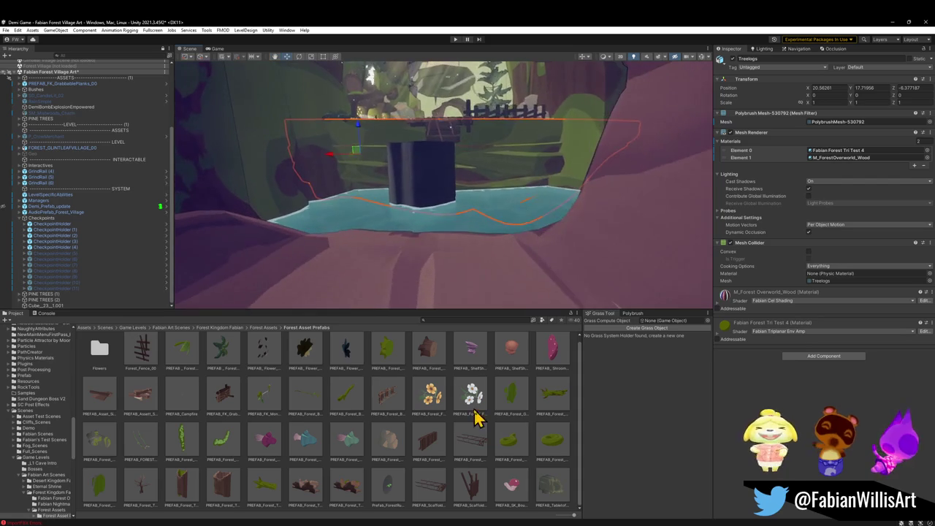
pyautogui.click(453, 430)
# Fly the view down to the pond and select the wooden pillar Cylinder.053.
pyautogui.moveTo(469, 246)
pyautogui.mouseDown()
pyautogui.moveTo(470, 263)
pyautogui.moveTo(501, 188)
pyautogui.moveTo(490, 231)
pyautogui.moveTo(412, 240)
pyautogui.moveTo(376, 231)
pyautogui.mouseUp()
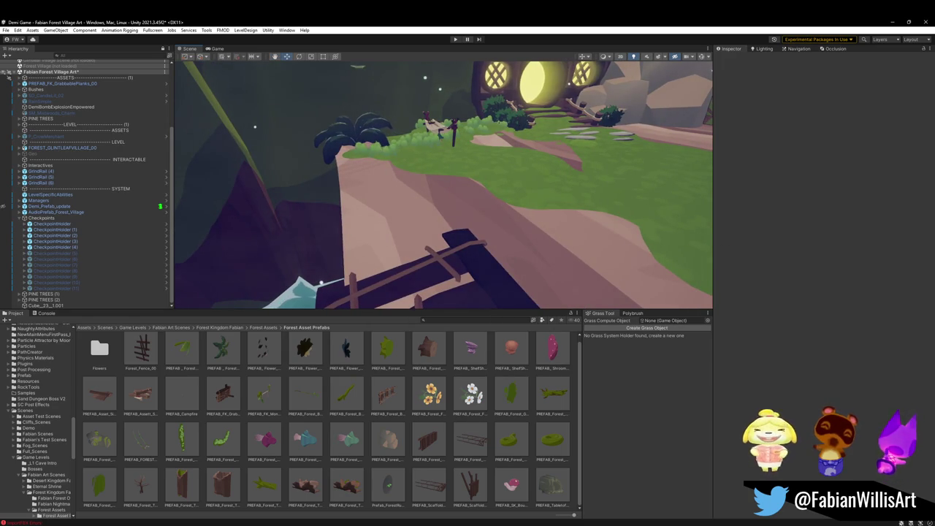
pyautogui.moveTo(491, 250)
pyautogui.mouseDown()
pyautogui.moveTo(563, 239)
pyautogui.moveTo(503, 211)
pyautogui.mouseUp()
pyautogui.click(427, 208)
pyautogui.moveTo(428, 219); pyautogui.dragTo(457, 207)
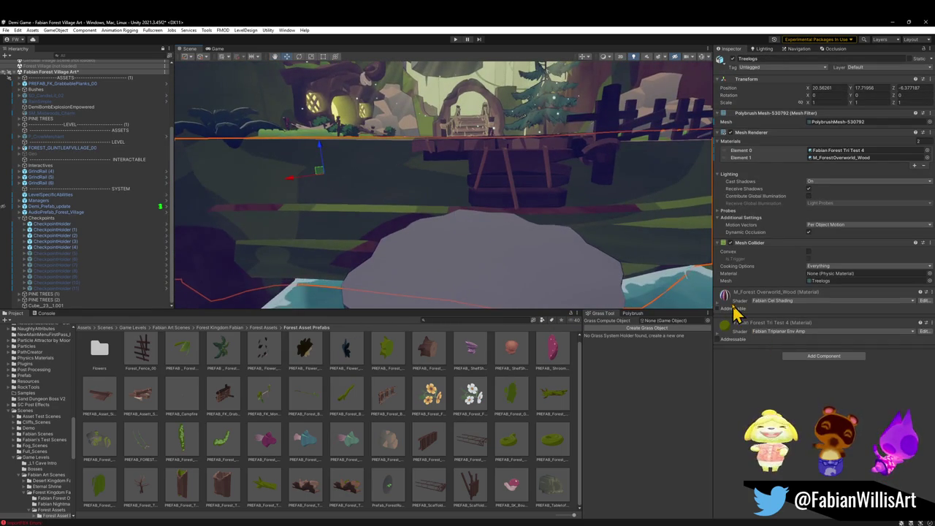
pyautogui.moveTo(518, 299)
pyautogui.mouseDown()
pyautogui.moveTo(528, 269)
pyautogui.moveTo(512, 253)
pyautogui.mouseUp()
pyautogui.click(449, 221)
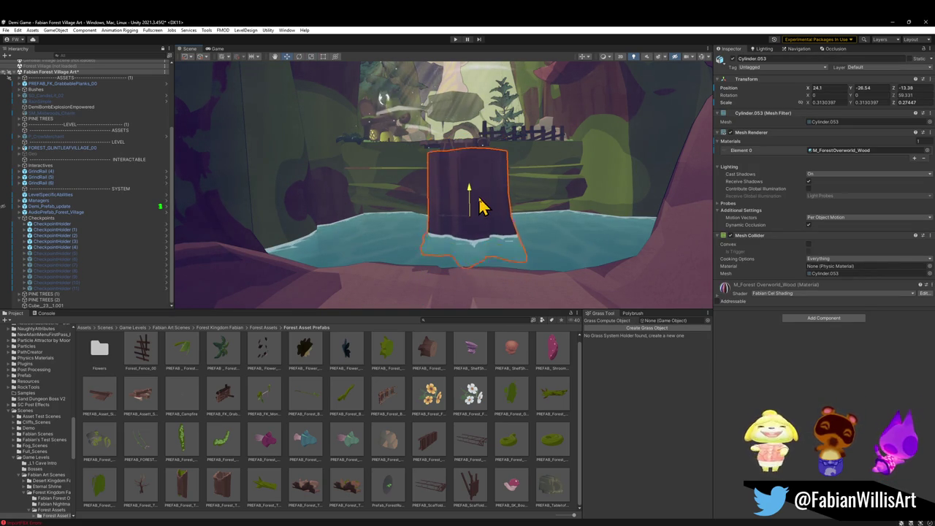
# Rescale Cylinder.053 along Z, squashing it then stretching it to about 0.336.
pyautogui.moveTo(476, 185); pyautogui.dragTo(471, 221)
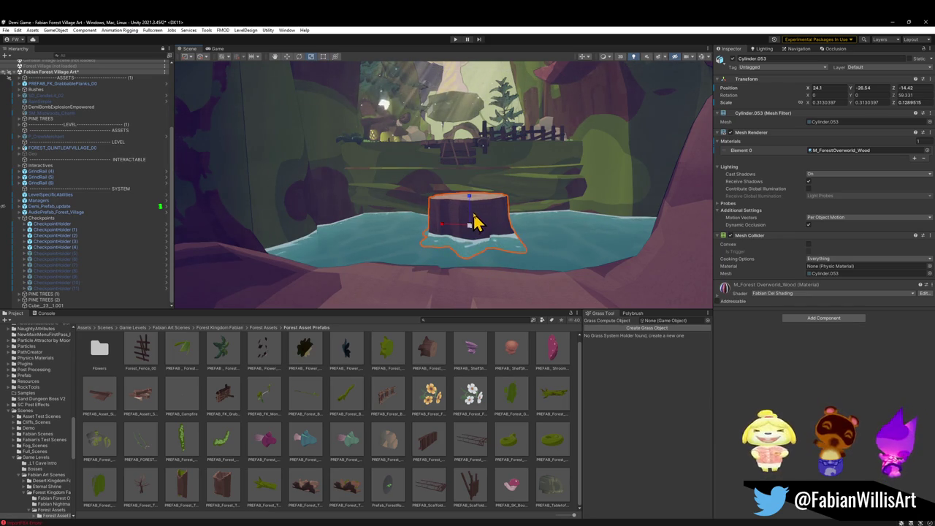
pyautogui.scroll(-5, 474, 221)
pyautogui.scroll(5, 470, 217)
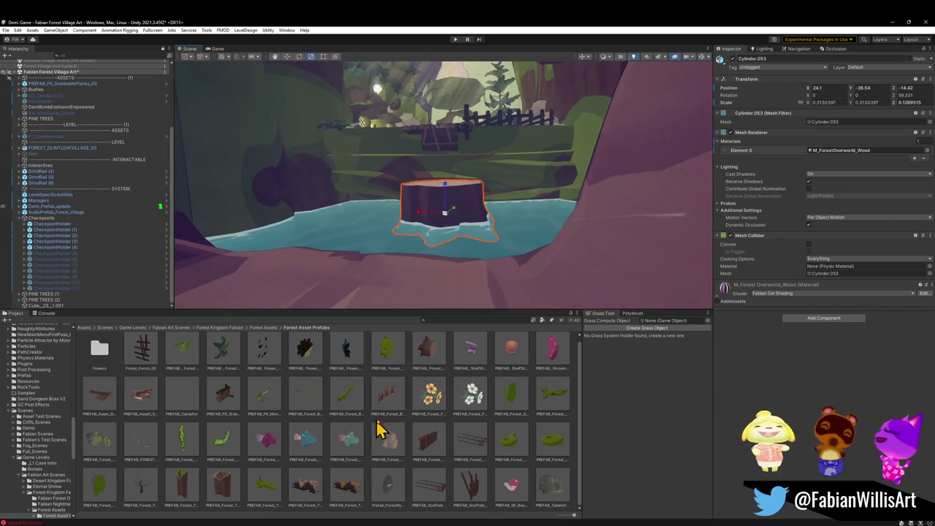
pyautogui.click(409, 426)
pyautogui.moveTo(499, 209); pyautogui.dragTo(519, 198)
pyautogui.click(502, 231)
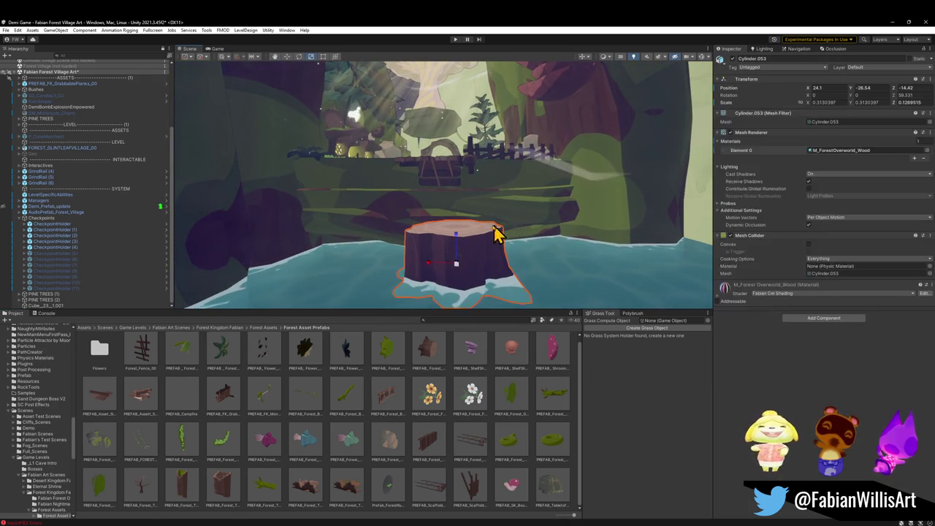
pyautogui.moveTo(457, 236)
pyautogui.mouseDown()
pyautogui.moveTo(465, 191)
pyautogui.moveTo(462, 220)
pyautogui.mouseUp()
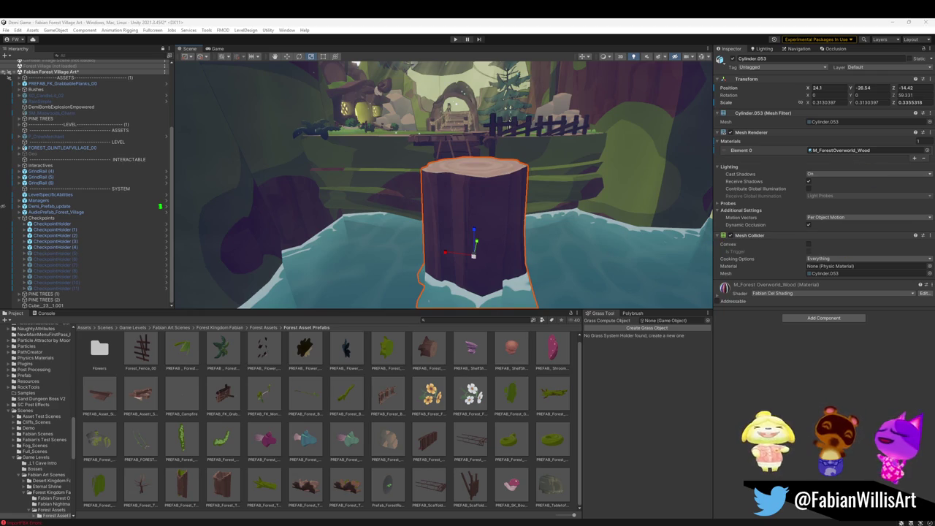
pyautogui.moveTo(468, 246)
pyautogui.mouseDown()
pyautogui.moveTo(492, 211)
pyautogui.moveTo(483, 190)
pyautogui.moveTo(487, 201)
pyautogui.mouseUp()
pyautogui.scroll(-5, 487, 203)
pyautogui.scroll(8, 487, 202)
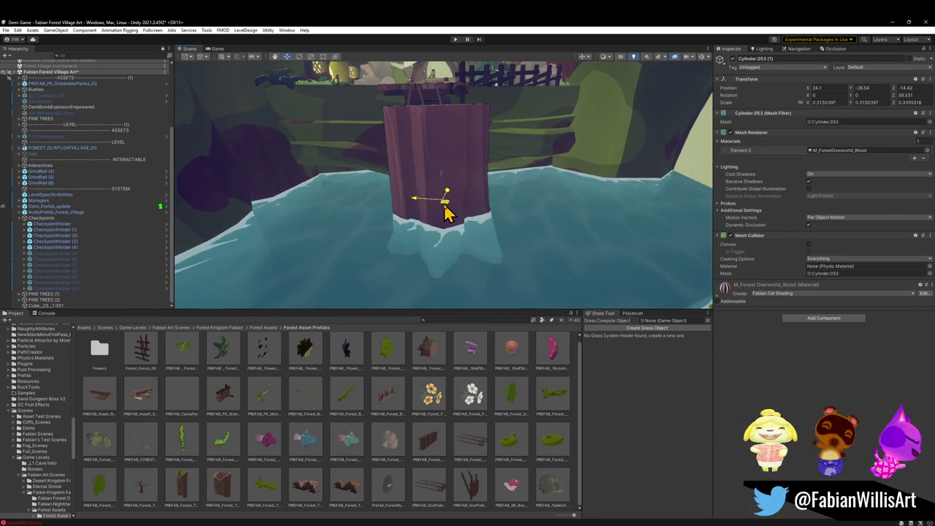
# Place the stump copy lower and in front of the tall stump in the pond.
pyautogui.moveTo(444, 206); pyautogui.dragTo(406, 251)
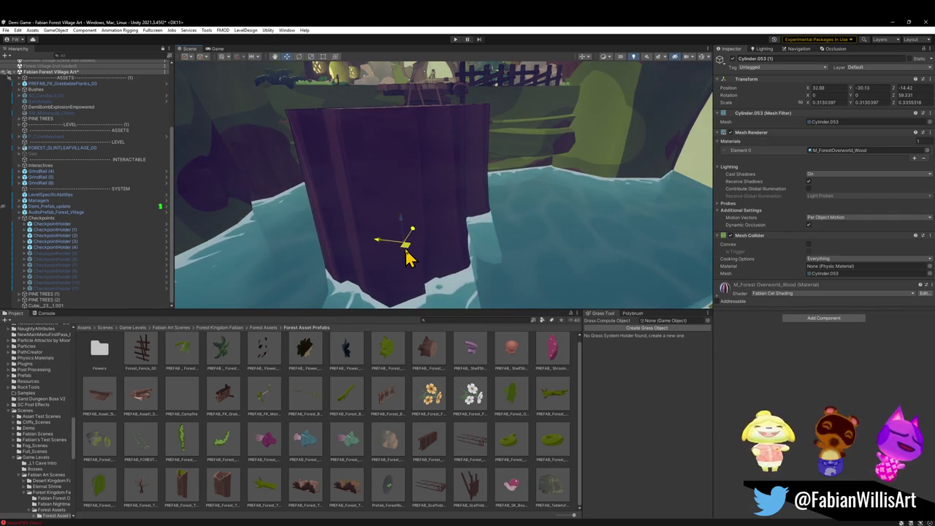
pyautogui.moveTo(405, 288)
pyautogui.mouseDown()
pyautogui.moveTo(411, 253)
pyautogui.moveTo(417, 278)
pyautogui.mouseUp()
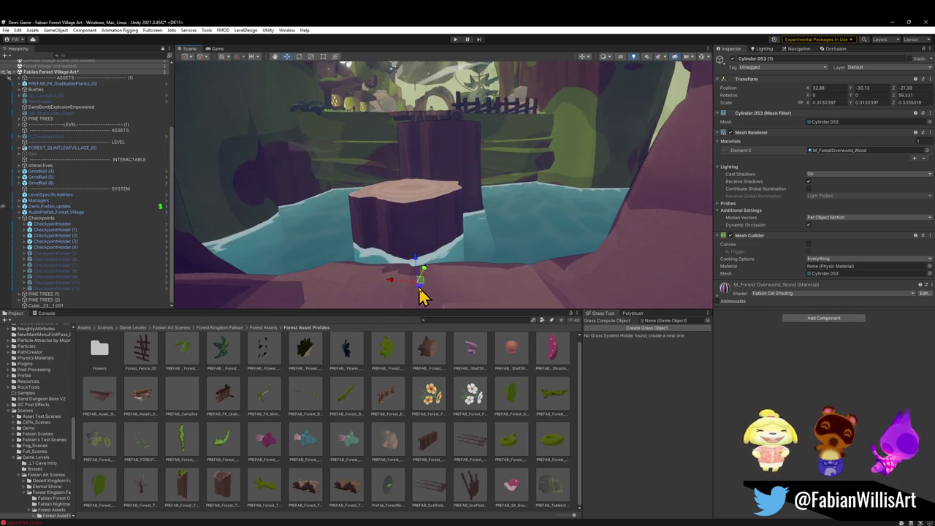
pyautogui.moveTo(422, 316)
pyautogui.mouseDown()
pyautogui.moveTo(443, 232)
pyautogui.moveTo(445, 288)
pyautogui.moveTo(444, 271)
pyautogui.moveTo(520, 307)
pyautogui.moveTo(485, 291)
pyautogui.mouseUp()
pyautogui.click(443, 232)
pyautogui.click(444, 261)
pyautogui.moveTo(467, 255)
pyautogui.mouseDown()
pyautogui.moveTo(418, 217)
pyautogui.moveTo(426, 234)
pyautogui.moveTo(419, 171)
pyautogui.moveTo(382, 224)
pyautogui.moveTo(414, 241)
pyautogui.moveTo(438, 236)
pyautogui.moveTo(447, 225)
pyautogui.moveTo(441, 175)
pyautogui.moveTo(386, 178)
pyautogui.moveTo(403, 178)
pyautogui.moveTo(429, 210)
pyautogui.mouseUp()
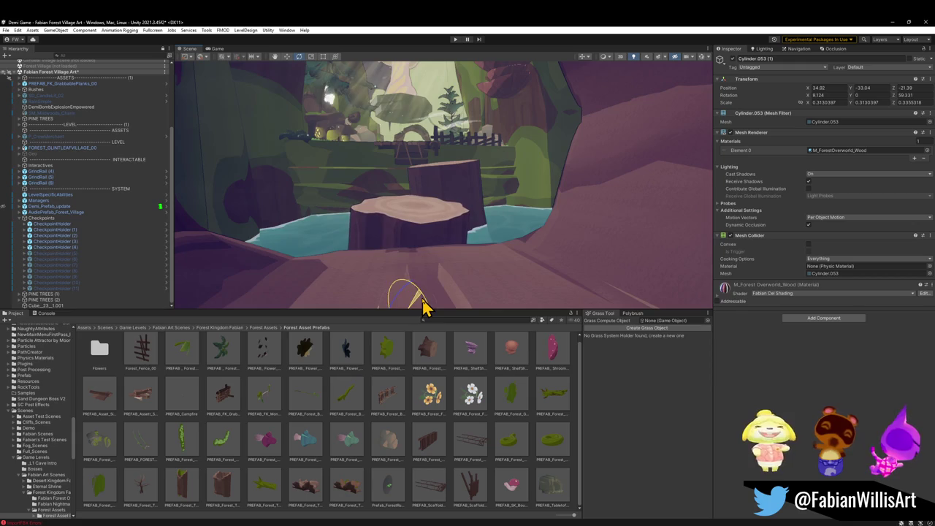
pyautogui.moveTo(457, 260); pyautogui.dragTo(450, 287)
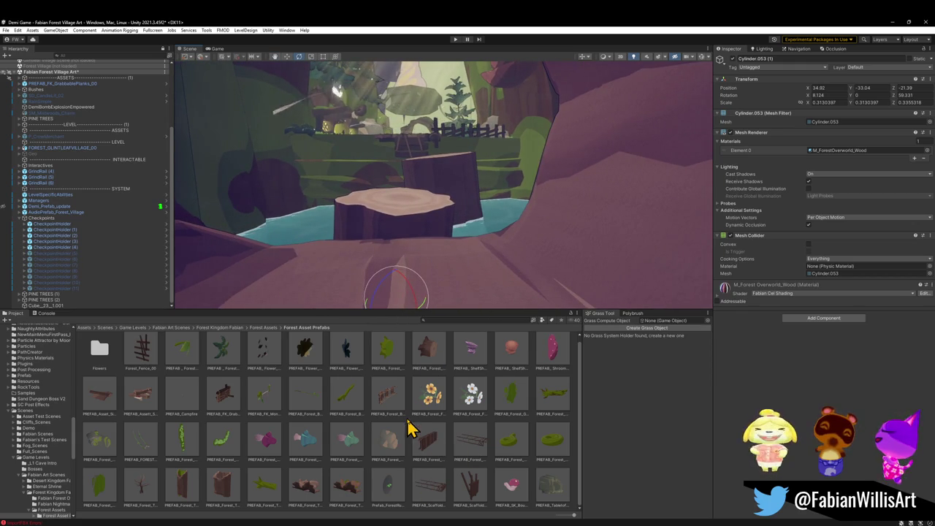
pyautogui.moveTo(453, 249)
pyautogui.mouseDown()
pyautogui.moveTo(470, 223)
pyautogui.moveTo(453, 302)
pyautogui.moveTo(432, 315)
pyautogui.moveTo(462, 223)
pyautogui.mouseUp()
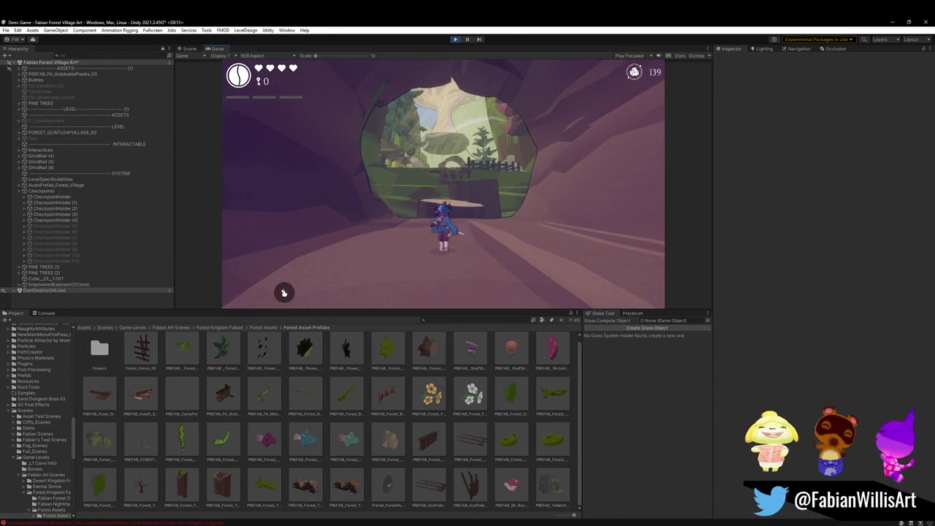
# Playtest fullscreen, swinging the sword and jumping across the stumps over the water.
pyautogui.press('F10')
pyautogui.click(447, 194)
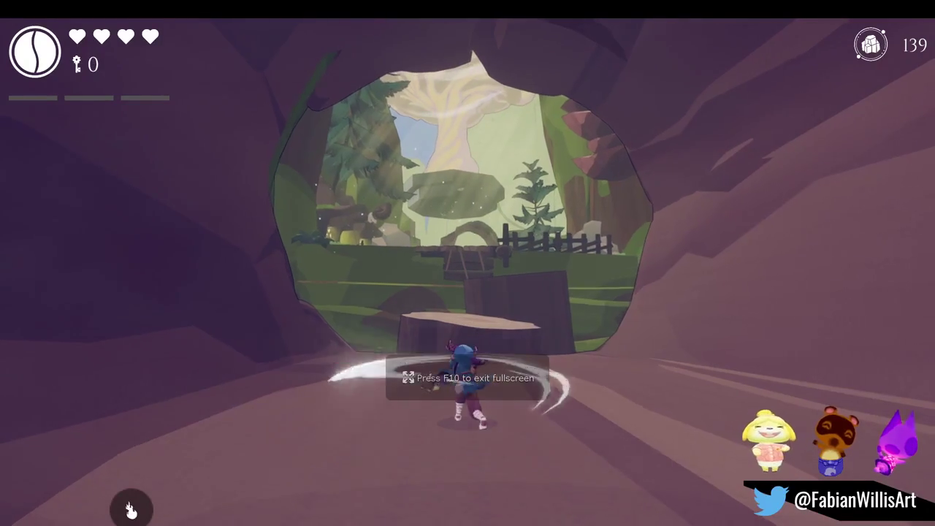
pyautogui.press('w')
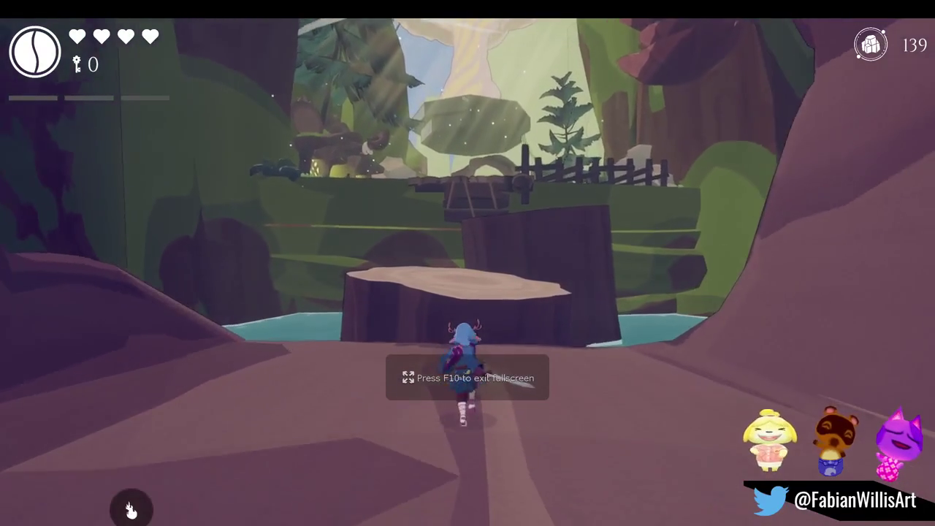
pyautogui.press('space')
pyautogui.press('space')
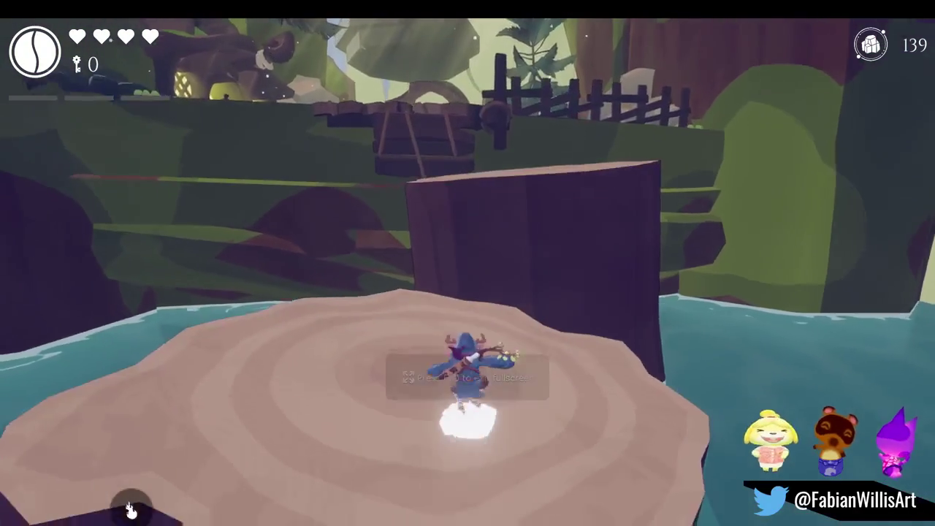
pyautogui.press('w')
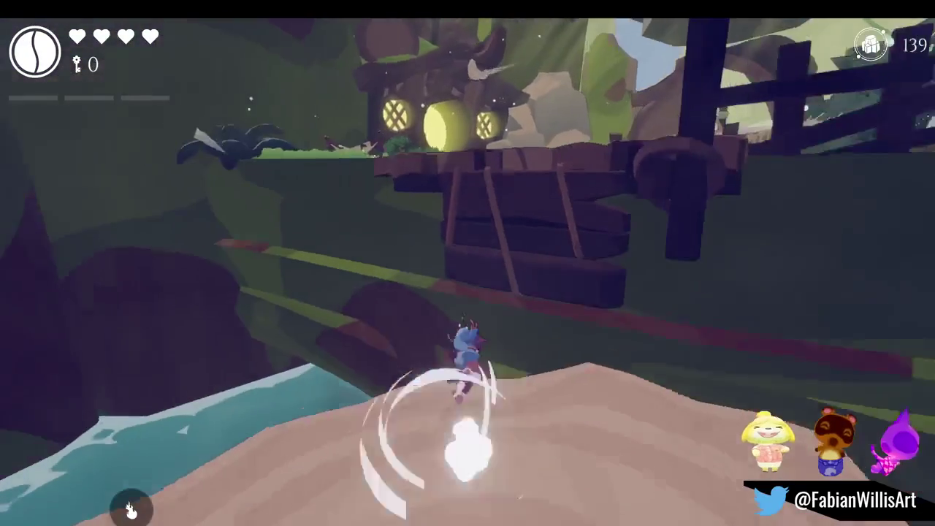
pyautogui.press('space')
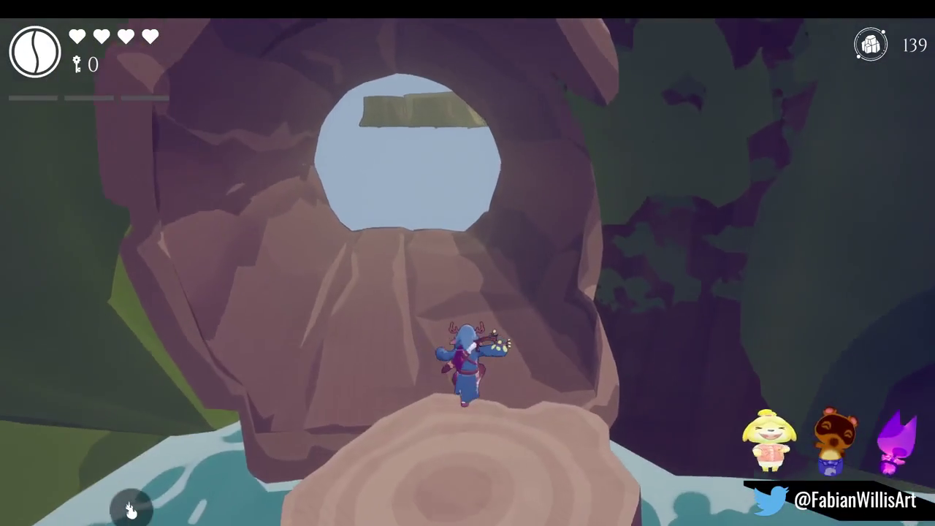
pyautogui.press('space')
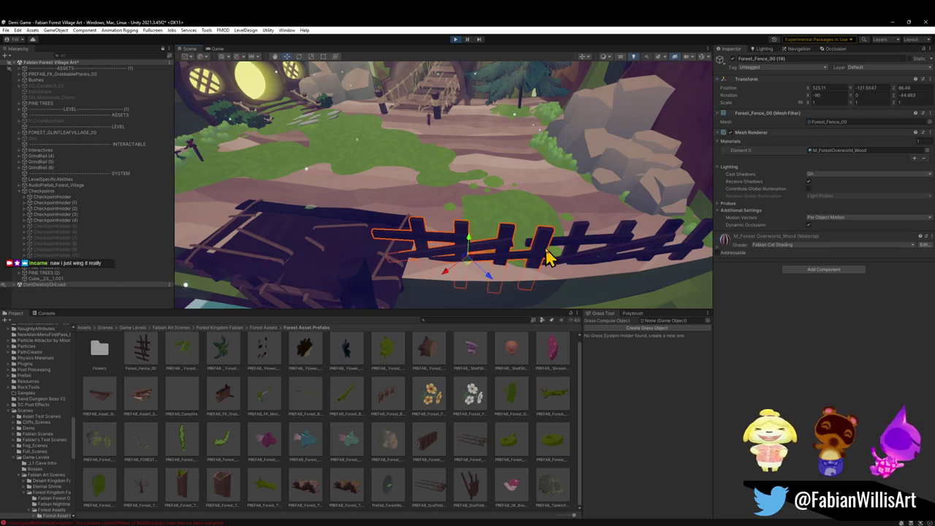
# Nudge the cliff-edge fence slightly to the right along X.
pyautogui.moveTo(569, 252)
pyautogui.mouseDown()
pyautogui.moveTo(595, 244)
pyautogui.moveTo(553, 233)
pyautogui.moveTo(581, 242)
pyautogui.mouseUp()
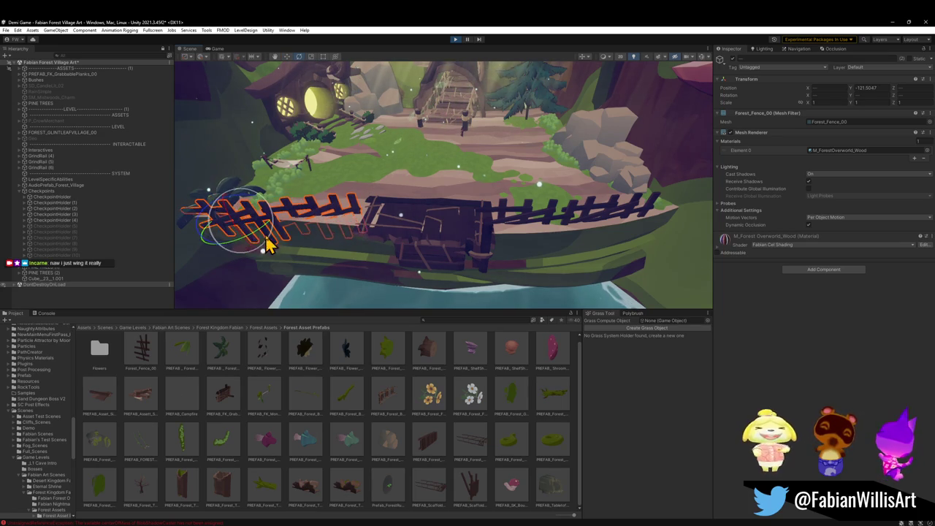
pyautogui.moveTo(284, 227)
pyautogui.mouseDown()
pyautogui.moveTo(341, 203)
pyautogui.moveTo(338, 151)
pyautogui.moveTo(414, 300)
pyautogui.mouseUp()
pyautogui.click(426, 255)
pyautogui.moveTo(426, 255)
pyautogui.mouseDown()
pyautogui.moveTo(426, 232)
pyautogui.moveTo(453, 245)
pyautogui.mouseUp()
pyautogui.moveTo(561, 197); pyautogui.dragTo(532, 162)
pyautogui.click(532, 162)
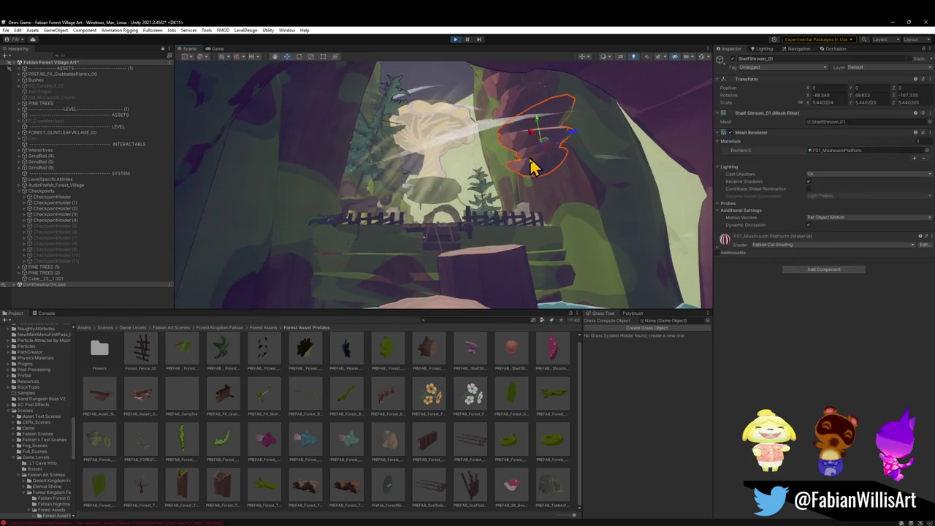
# Move ShelfShroom_01 onto the left cave wall and spin it around its vertical axis.
pyautogui.click(524, 174)
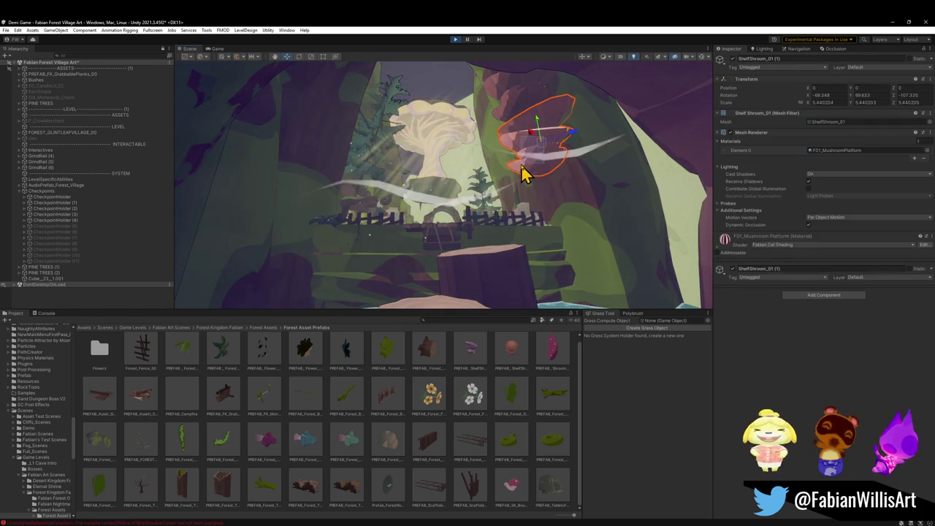
pyautogui.moveTo(544, 150)
pyautogui.mouseDown()
pyautogui.moveTo(236, 251)
pyautogui.moveTo(228, 271)
pyautogui.moveTo(275, 267)
pyautogui.moveTo(347, 230)
pyautogui.moveTo(317, 198)
pyautogui.moveTo(349, 217)
pyautogui.moveTo(271, 209)
pyautogui.moveTo(317, 196)
pyautogui.moveTo(326, 214)
pyautogui.moveTo(307, 228)
pyautogui.moveTo(312, 223)
pyautogui.mouseUp()
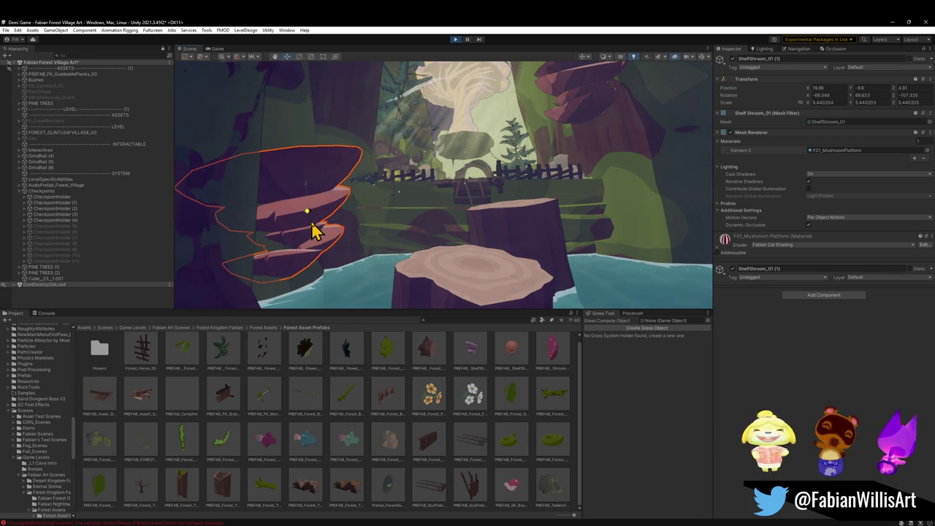
pyautogui.moveTo(363, 258)
pyautogui.mouseDown()
pyautogui.moveTo(390, 241)
pyautogui.moveTo(380, 242)
pyautogui.moveTo(397, 251)
pyautogui.moveTo(404, 238)
pyautogui.mouseUp()
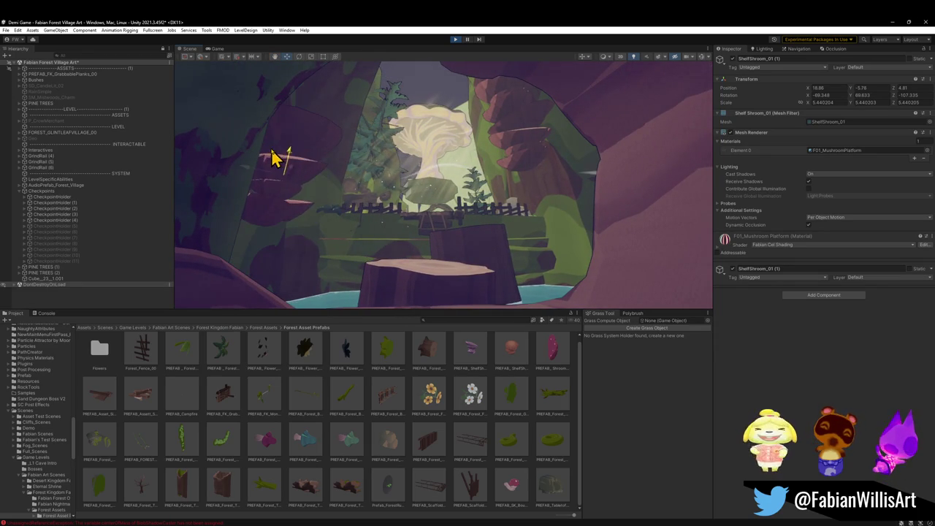
pyautogui.moveTo(222, 174)
pyautogui.mouseDown()
pyautogui.moveTo(125, 173)
pyautogui.moveTo(196, 183)
pyautogui.mouseUp()
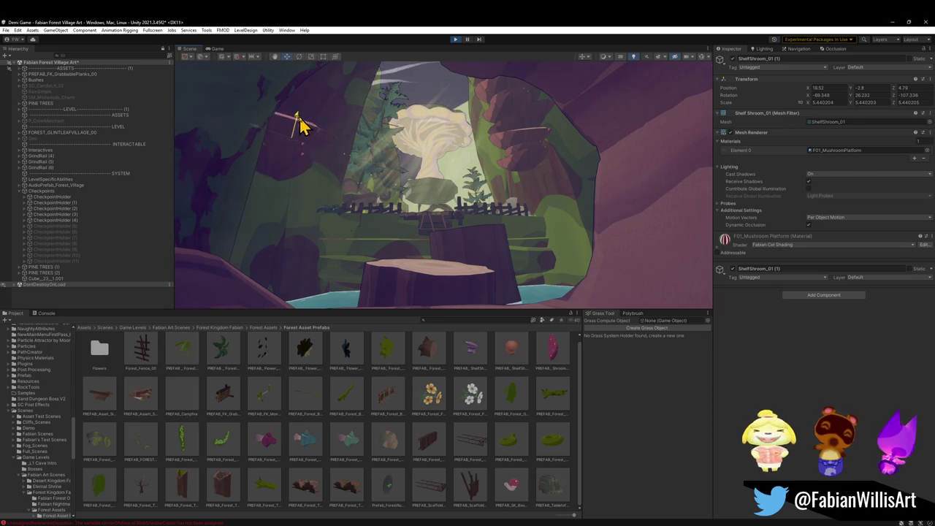
pyautogui.moveTo(397, 217)
pyautogui.mouseDown()
pyautogui.moveTo(424, 229)
pyautogui.moveTo(409, 236)
pyautogui.moveTo(398, 223)
pyautogui.mouseUp()
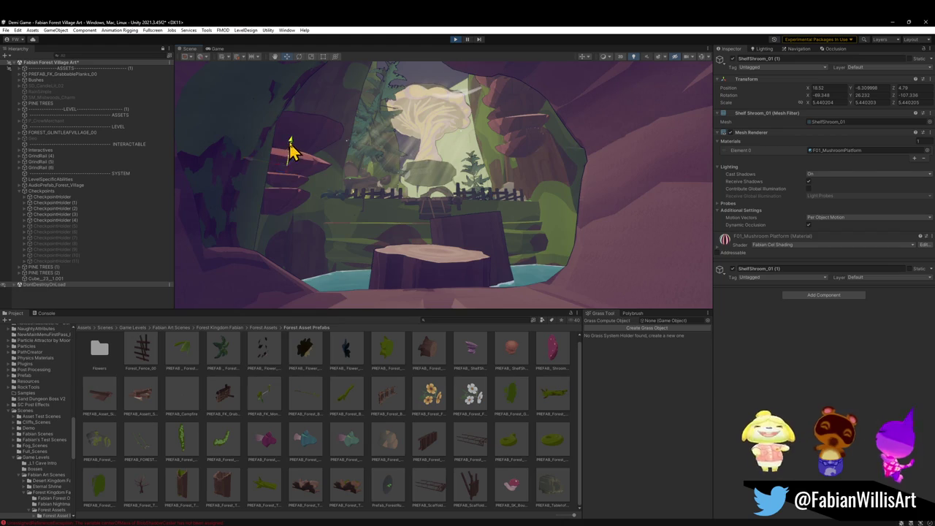
# Shrink the shelf mushroom, turn it to about 91 degrees, and start the playtest.
pyautogui.moveTo(285, 176)
pyautogui.mouseDown()
pyautogui.moveTo(278, 203)
pyautogui.moveTo(281, 189)
pyautogui.mouseUp()
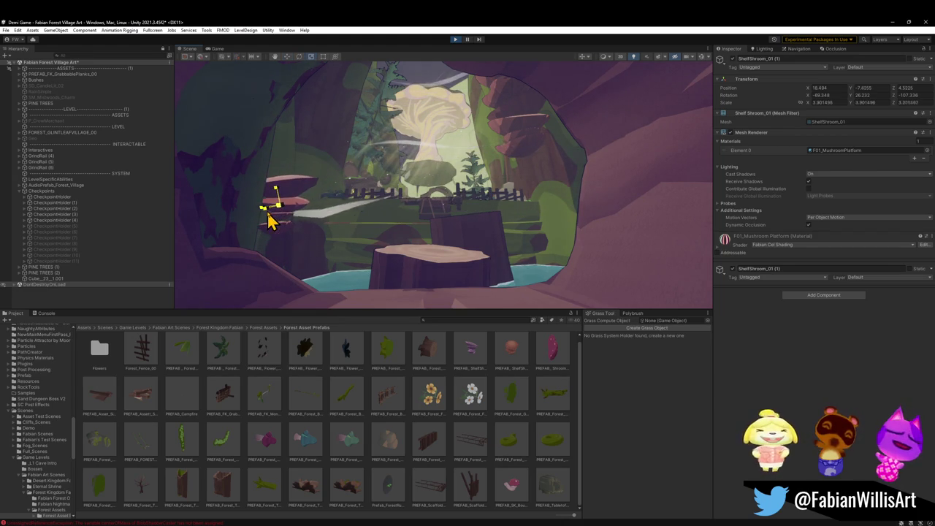
pyautogui.moveTo(402, 226); pyautogui.dragTo(422, 234)
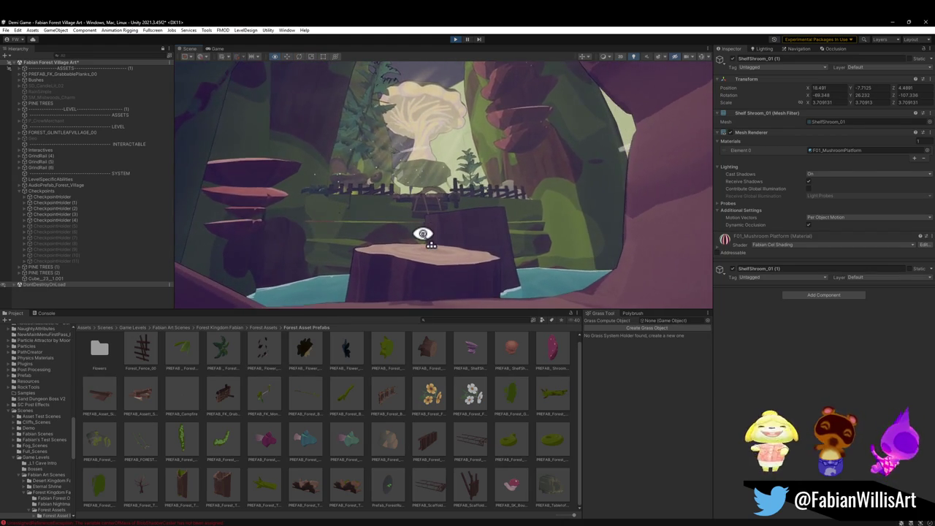
pyautogui.press('e')
pyautogui.moveTo(217, 206)
pyautogui.mouseDown()
pyautogui.moveTo(170, 206)
pyautogui.moveTo(188, 209)
pyautogui.mouseUp()
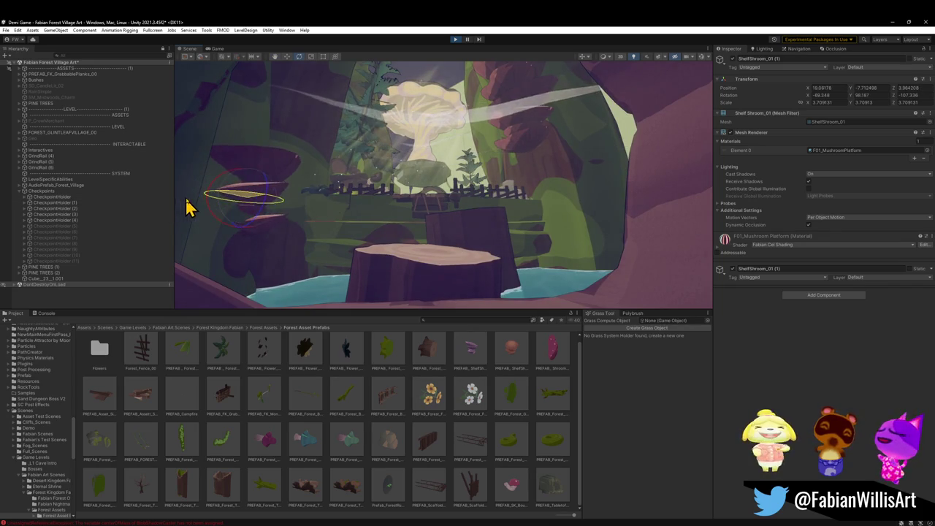
pyautogui.moveTo(406, 221)
pyautogui.mouseDown()
pyautogui.moveTo(406, 198)
pyautogui.moveTo(445, 217)
pyautogui.moveTo(447, 231)
pyautogui.moveTo(478, 213)
pyautogui.mouseUp()
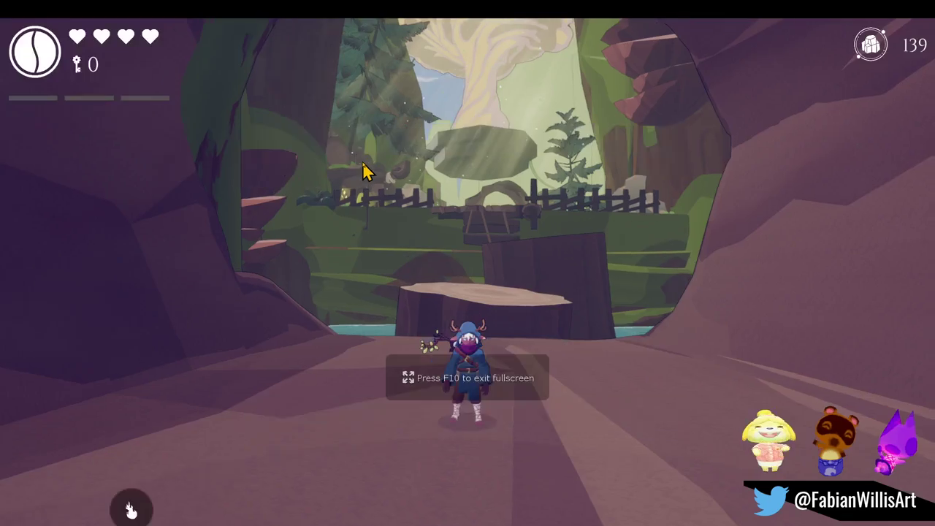
pyautogui.click(365, 171)
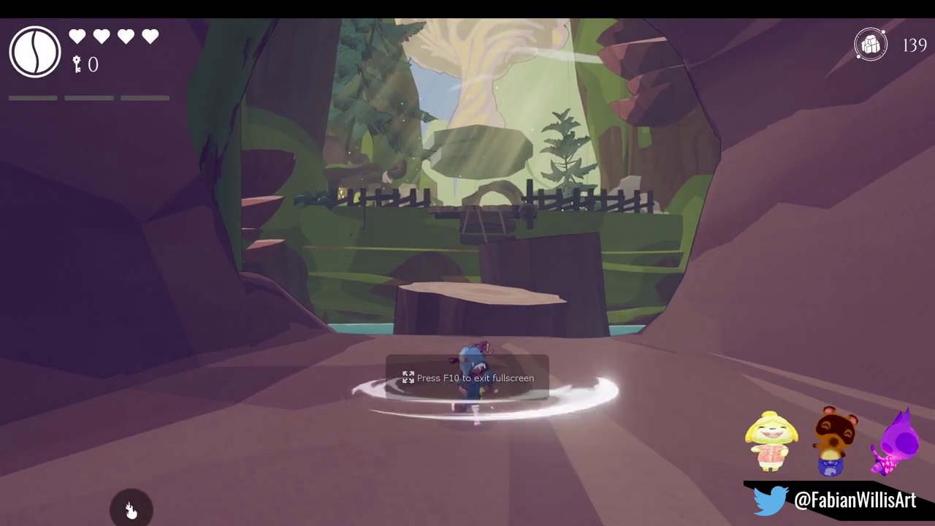
# Run out of the cave to the stumps and hop across their tops.
pyautogui.press('w')
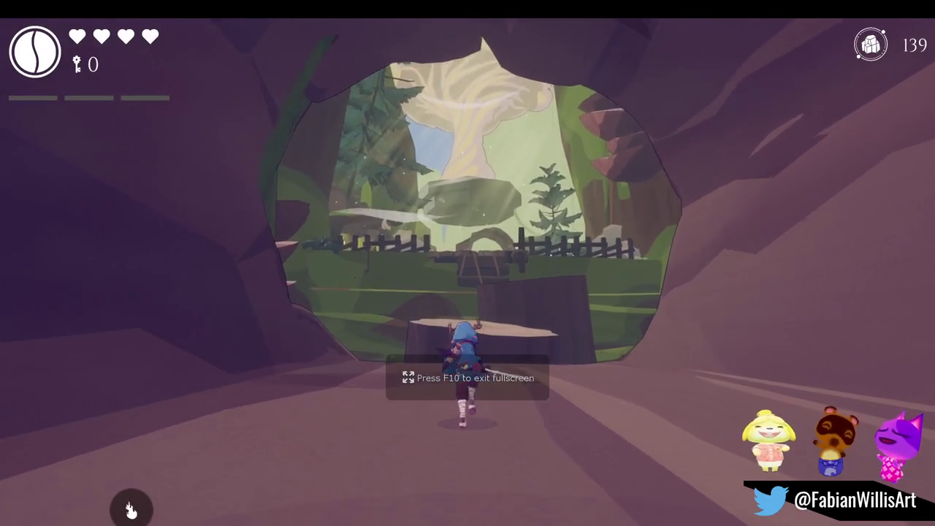
pyautogui.press('a')
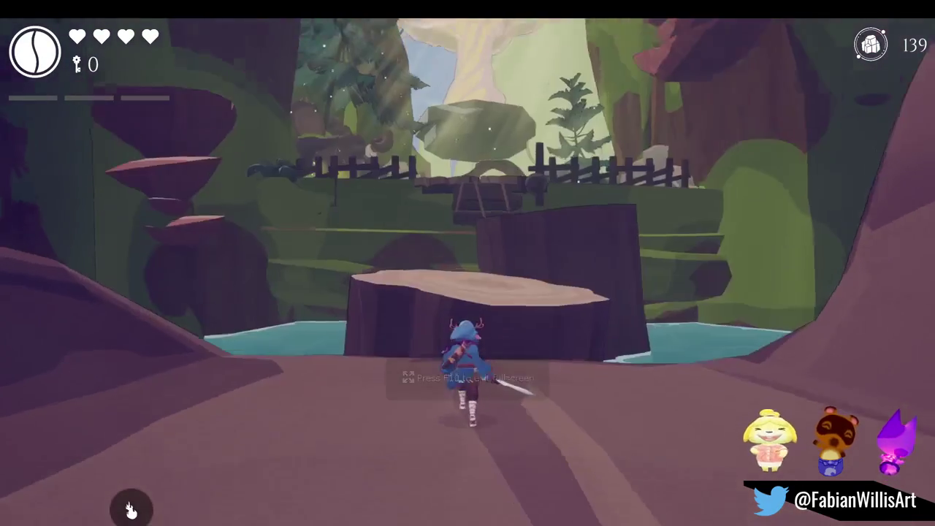
pyautogui.press('s')
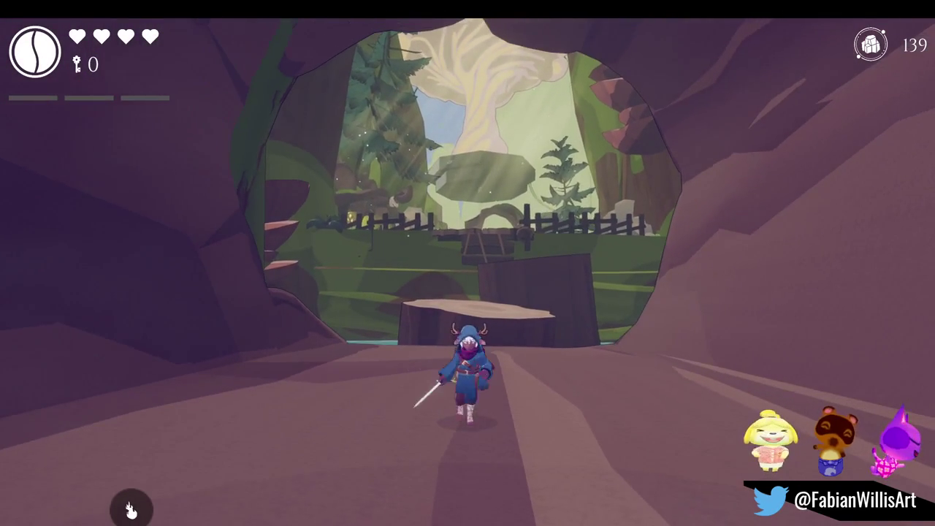
pyautogui.press('w')
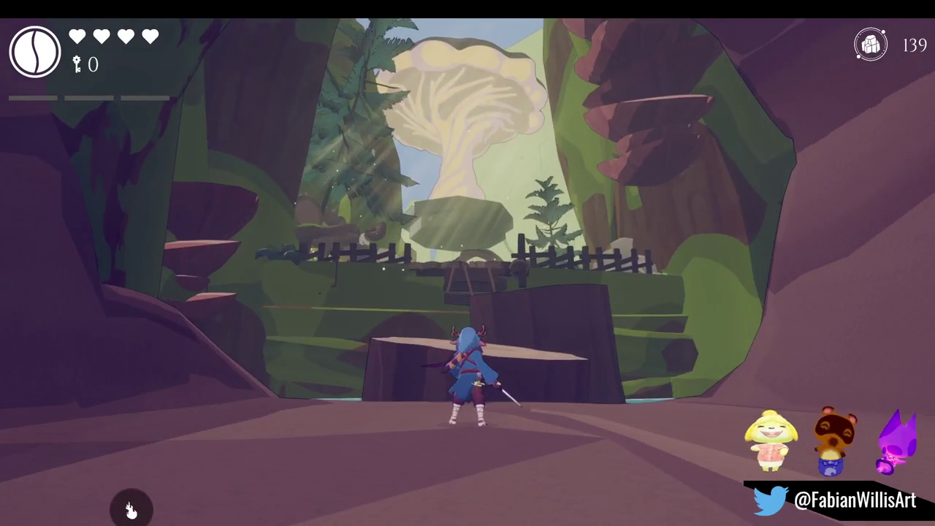
pyautogui.press('space')
pyautogui.press('w')
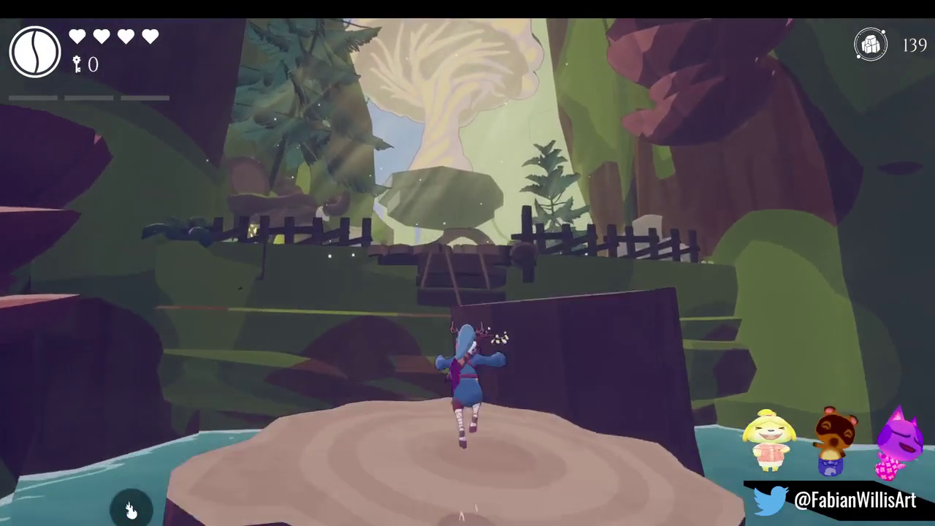
pyautogui.press('space')
# Climb onto the wooden platform, leap to the grass and run past the hammock toward the house.
pyautogui.press('w')
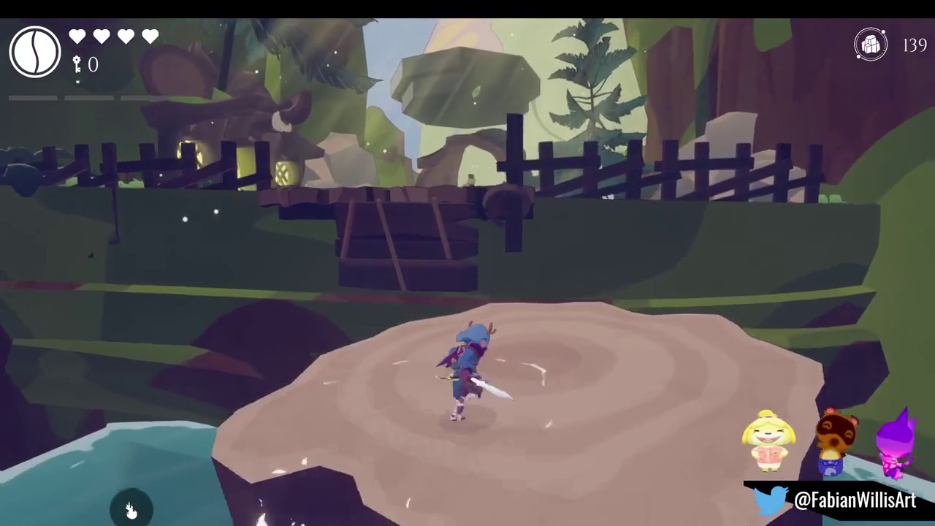
pyautogui.press('space')
pyautogui.press('space')
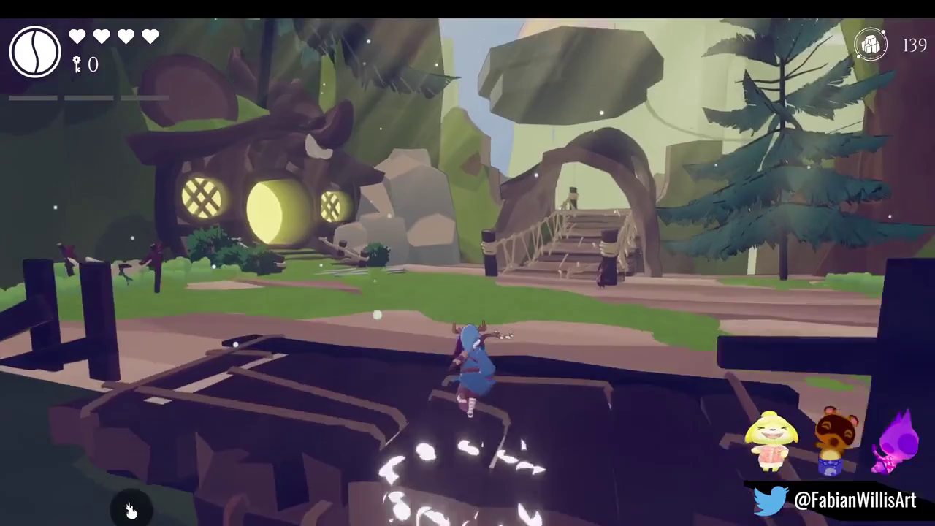
pyautogui.press('w')
pyautogui.press('w')
pyautogui.press('space')
pyautogui.press('w')
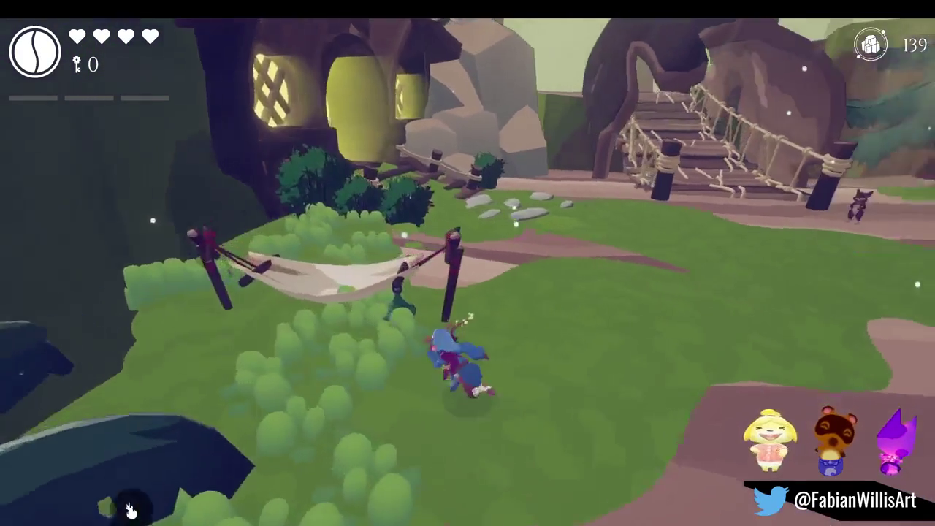
pyautogui.press('w')
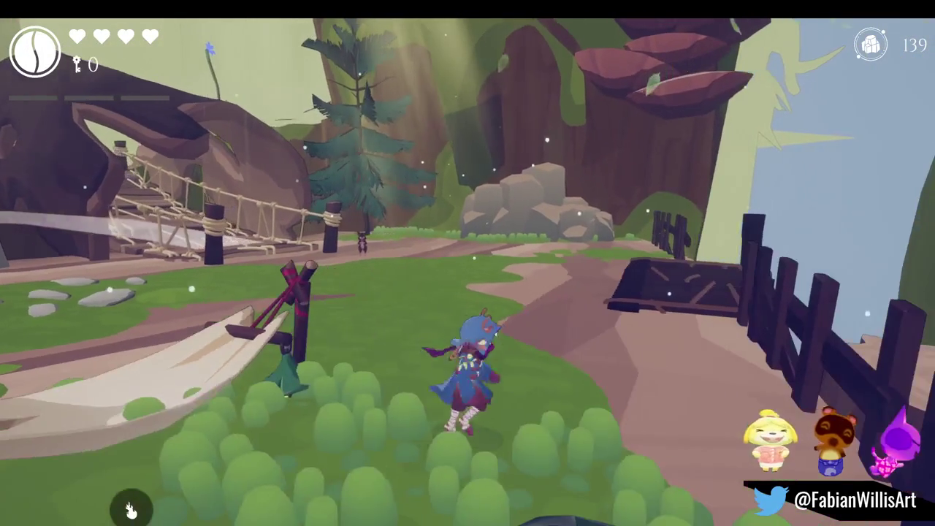
pyautogui.press('w')
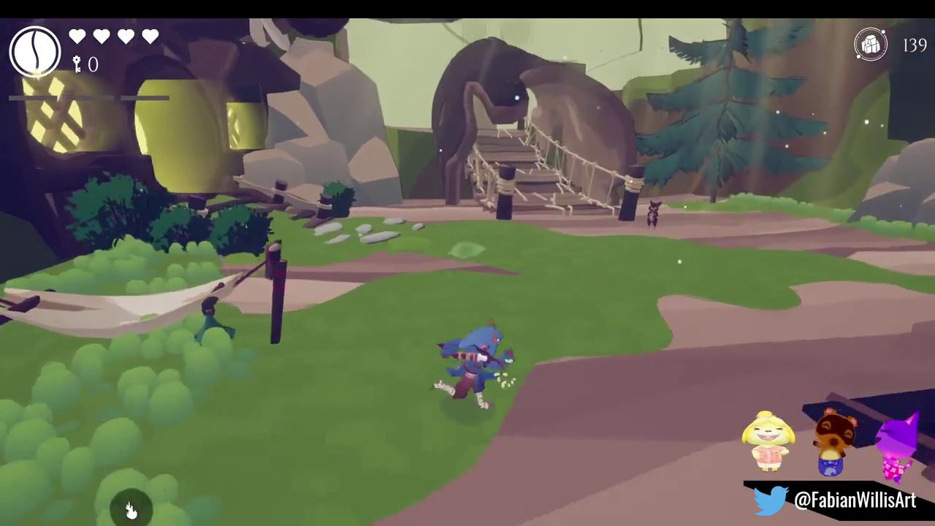
pyautogui.press('s')
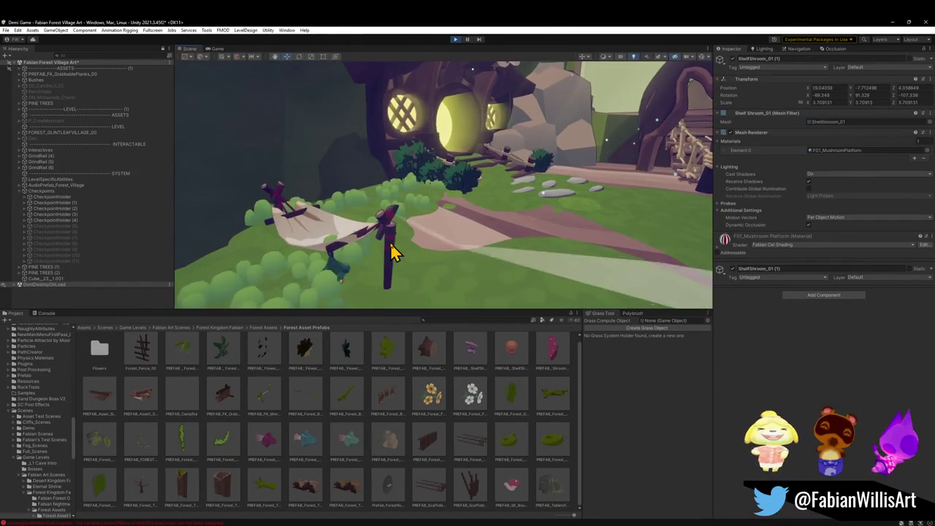
pyautogui.click(346, 276)
pyautogui.press('Delete')
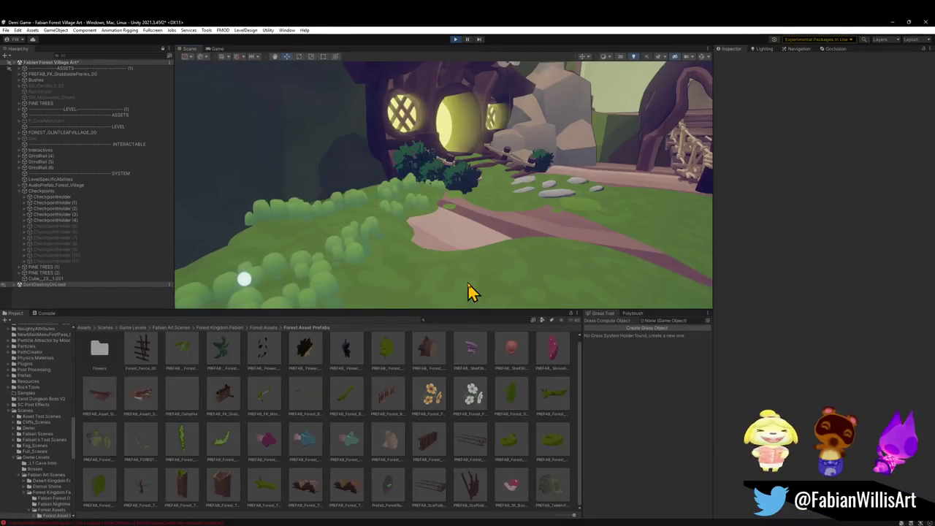
pyautogui.moveTo(469, 290)
pyautogui.mouseDown()
pyautogui.moveTo(503, 261)
pyautogui.moveTo(564, 257)
pyautogui.moveTo(405, 204)
pyautogui.mouseUp()
pyautogui.click(391, 217)
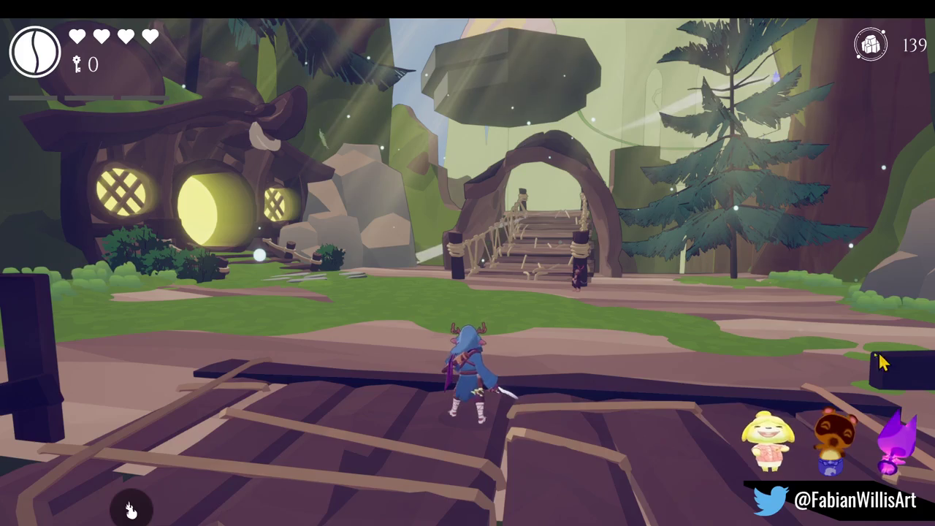
pyautogui.click(599, 325)
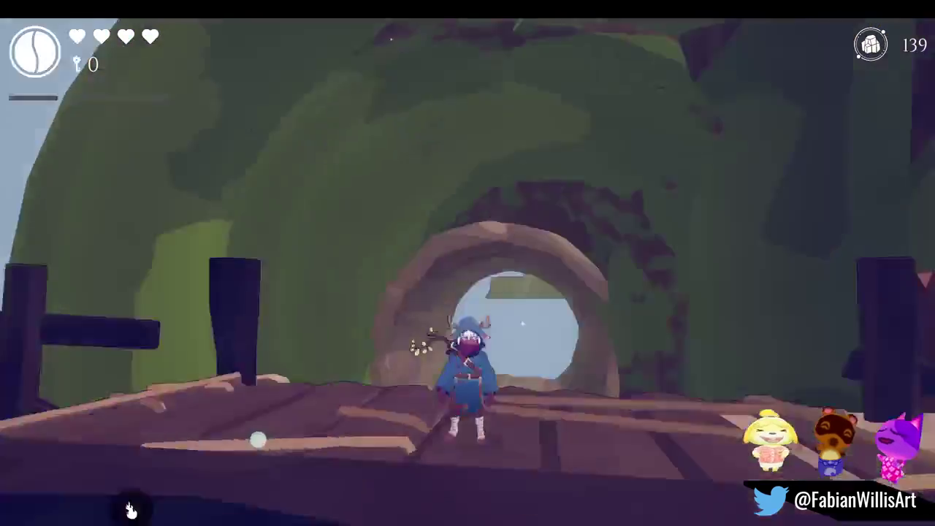
# Pause the game at the tunnel archway with Escape.
pyautogui.press('Escape')
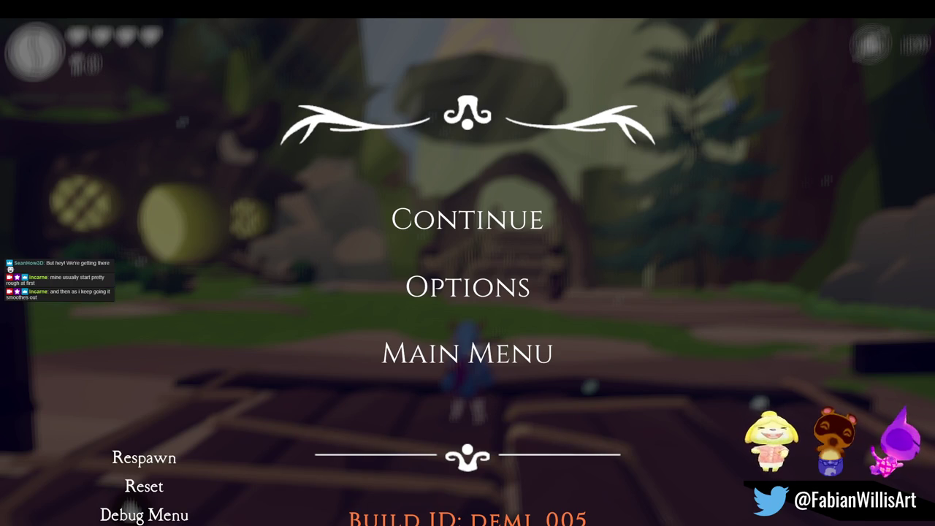
# Resume the game and run up the rope bridge into the tunnel, swinging the camera back around.
pyautogui.click(494, 232)
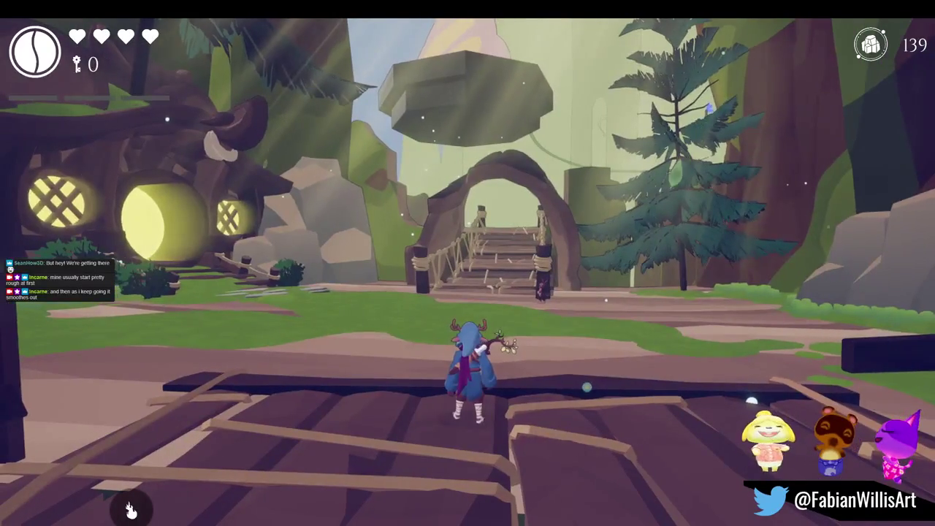
pyautogui.click(131, 510)
pyautogui.press('w')
pyautogui.press('w')
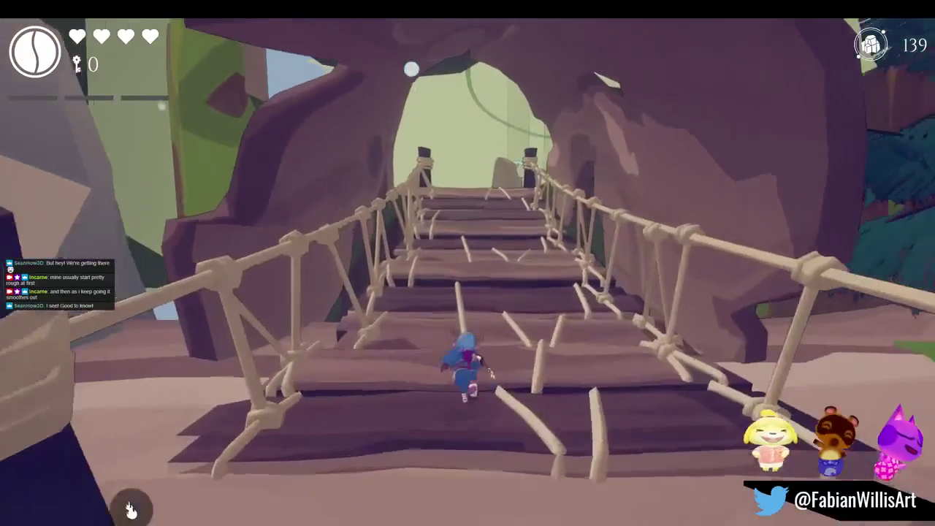
pyautogui.press('w')
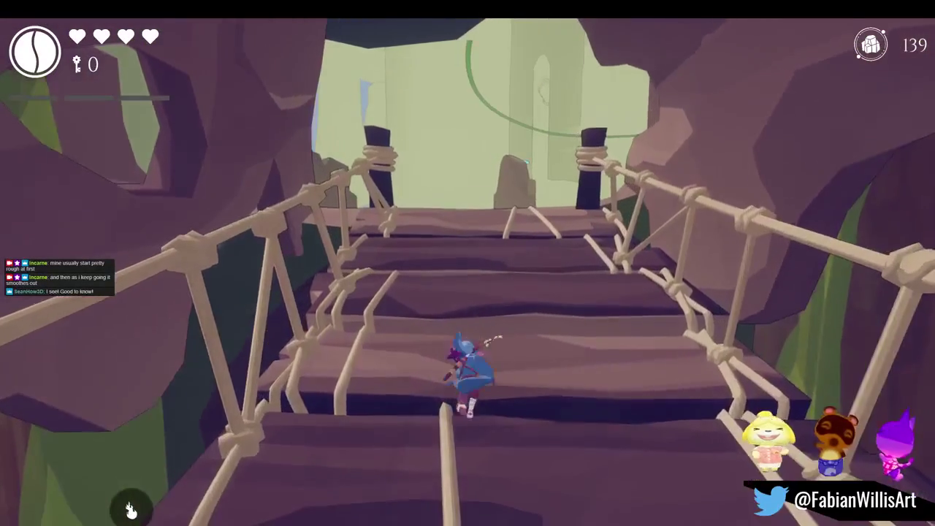
pyautogui.press('s')
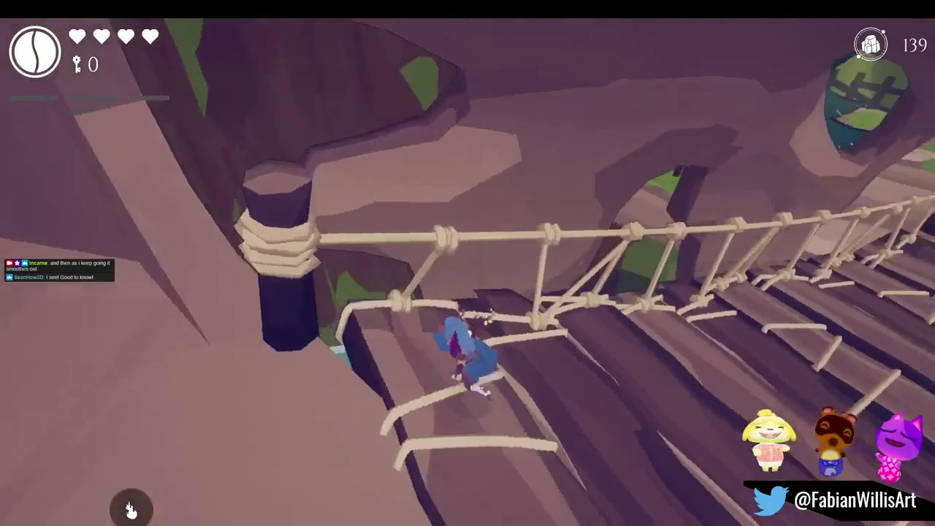
pyautogui.press('a')
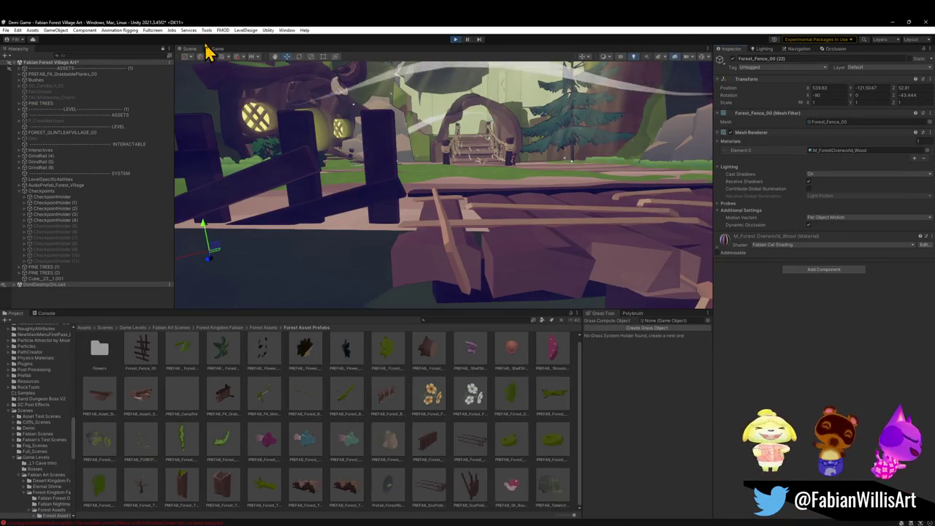
# Dock the Game view beside the Scene view.
pyautogui.press('super')
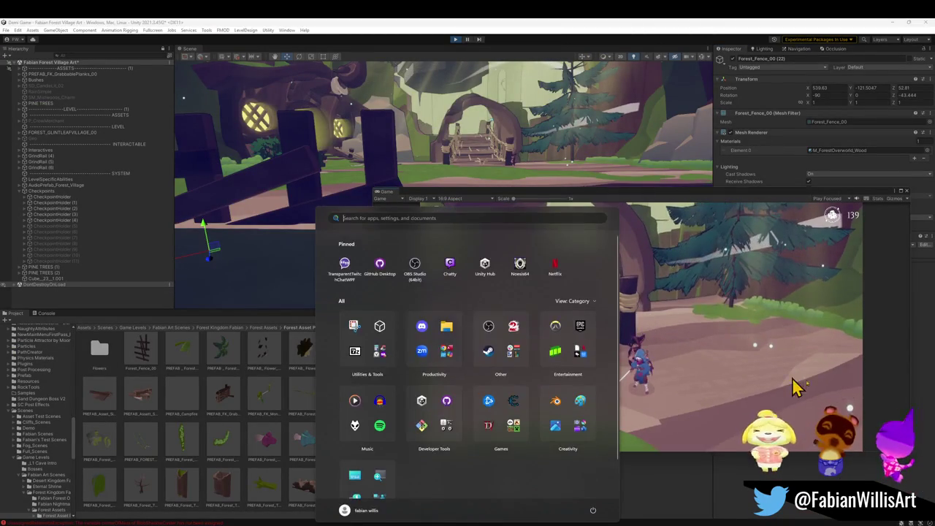
pyautogui.moveTo(393, 196)
pyautogui.mouseDown()
pyautogui.moveTo(265, 92)
pyautogui.moveTo(246, 58)
pyautogui.mouseUp()
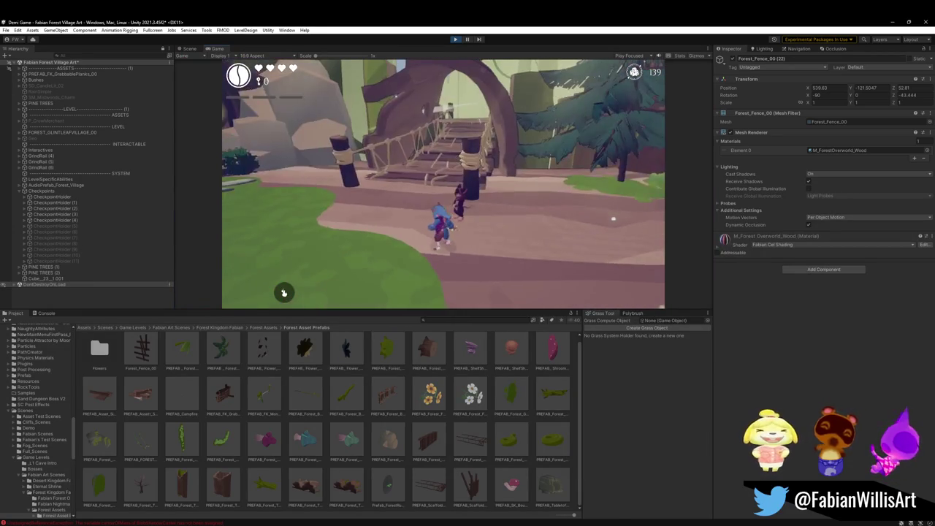
pyautogui.press('super')
pyautogui.press('super')
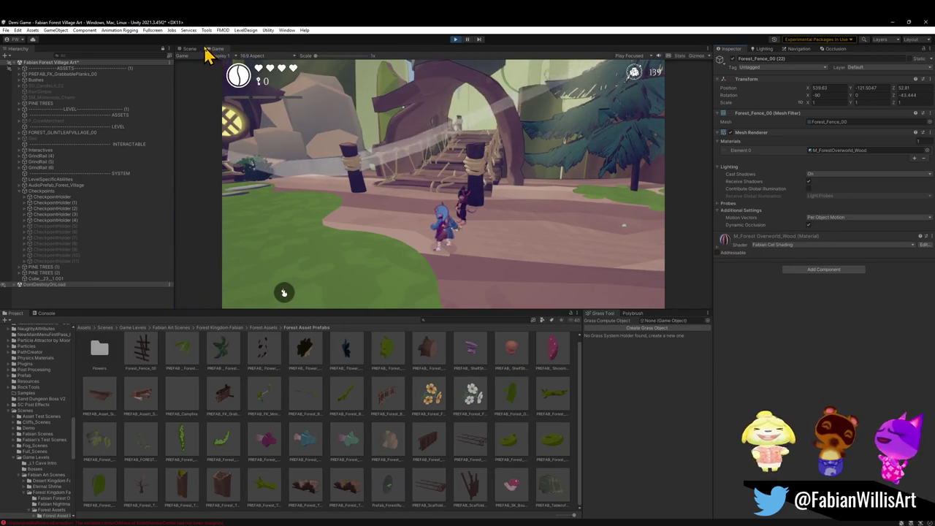
# Fly the Scene view toward the glowing house and select the mouse NPC by the stairs.
pyautogui.click(189, 49)
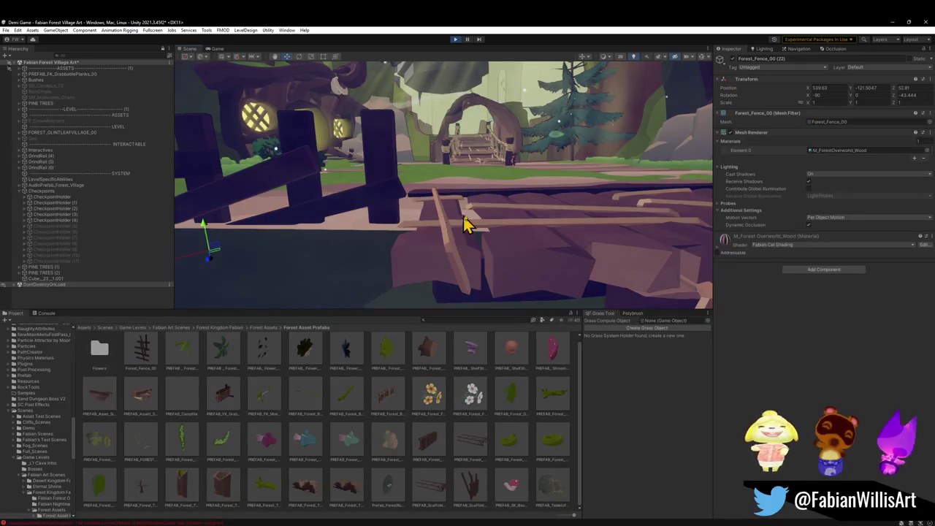
pyautogui.rightClick(441, 211)
pyautogui.press('w')
pyautogui.moveTo(508, 206)
pyautogui.mouseDown()
pyautogui.moveTo(278, 198)
pyautogui.moveTo(190, 215)
pyautogui.moveTo(295, 211)
pyautogui.moveTo(375, 236)
pyautogui.moveTo(492, 229)
pyautogui.moveTo(468, 244)
pyautogui.moveTo(486, 252)
pyautogui.mouseUp()
pyautogui.click(471, 243)
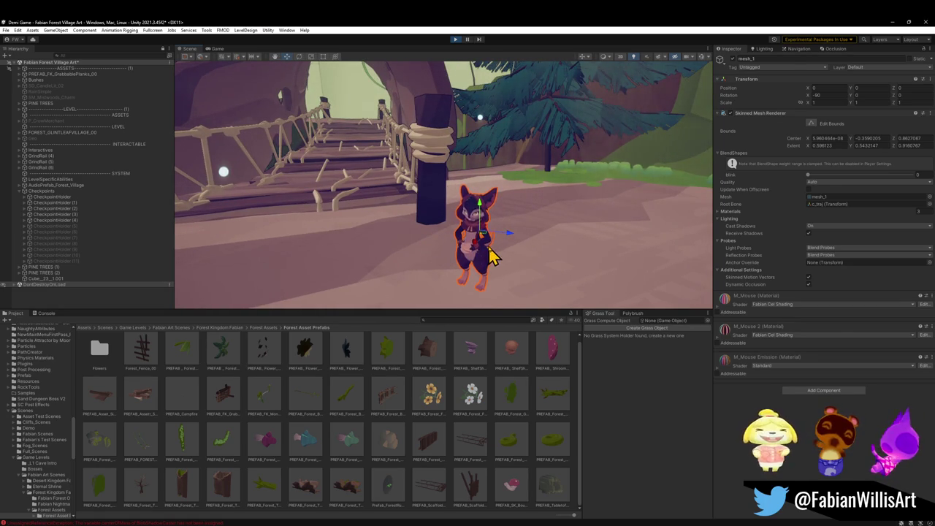
# Select the P_Mouse_NPCs group, frame it, and enlarge it with the Scale tool.
pyautogui.click(494, 257)
pyautogui.click(503, 251)
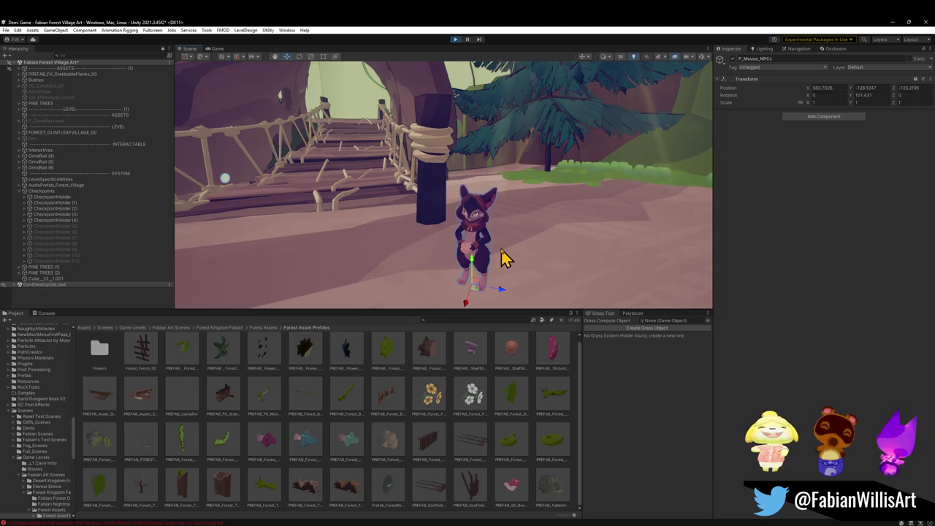
pyautogui.press('f')
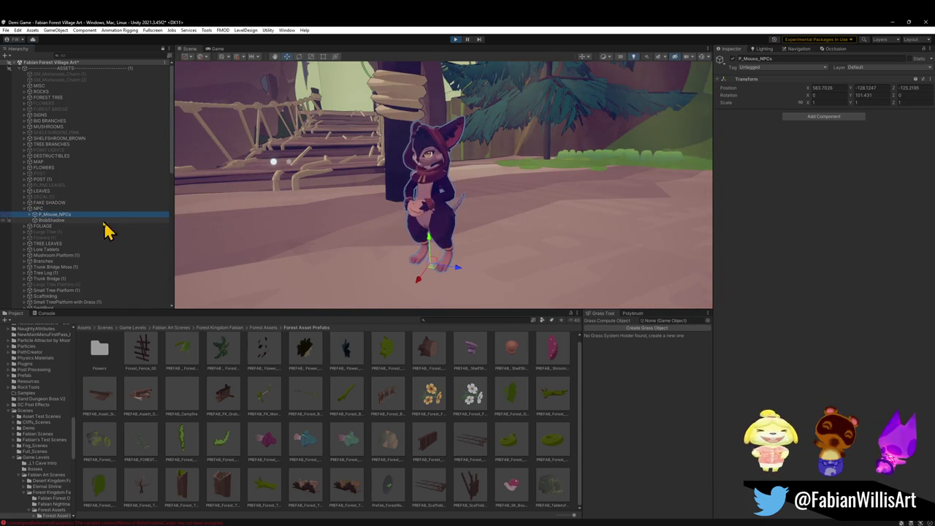
pyautogui.press('r')
pyautogui.moveTo(443, 275); pyautogui.dragTo(443, 271)
# Set the P_Mouse_NPCs scale to 1.2 on all axes and view the game fullscreen.
pyautogui.click(217, 49)
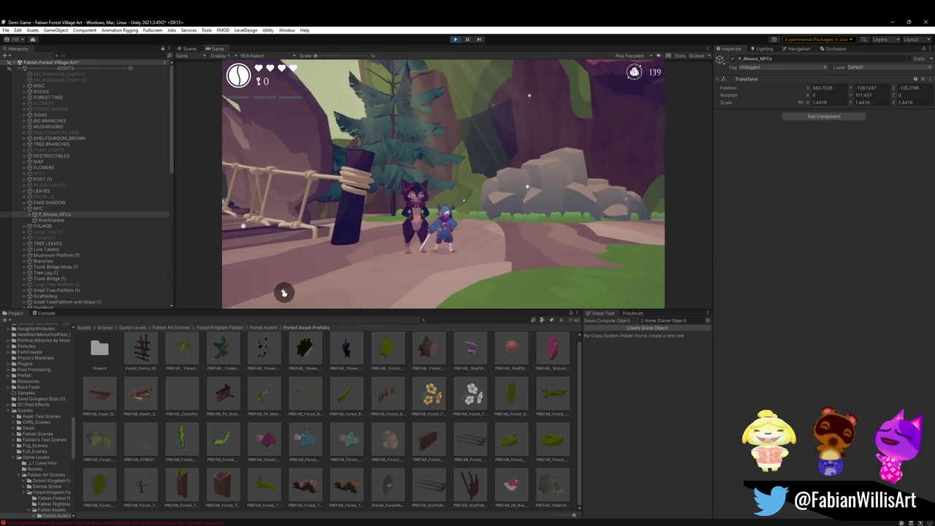
pyautogui.press('super')
pyautogui.click(851, 260)
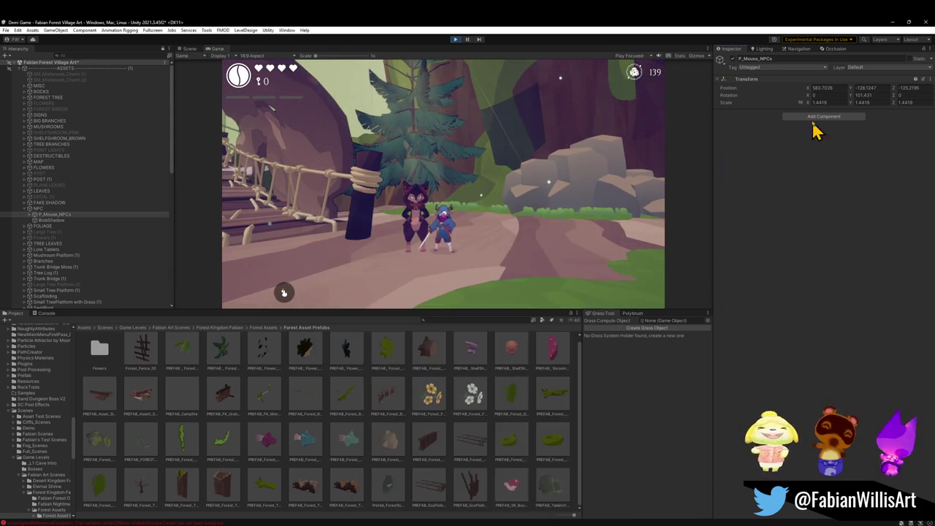
pyautogui.click(820, 103)
pyautogui.write('1.2')
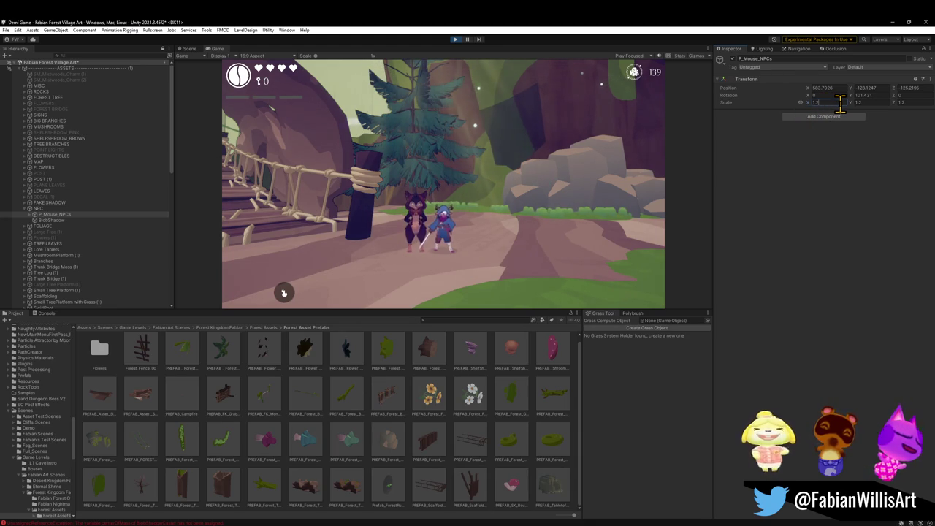
pyautogui.click(514, 241)
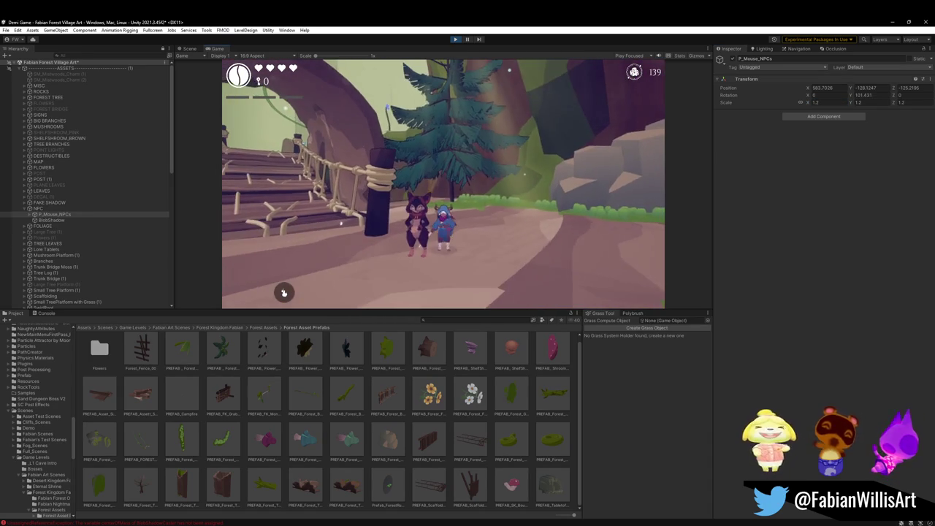
pyautogui.press('F10')
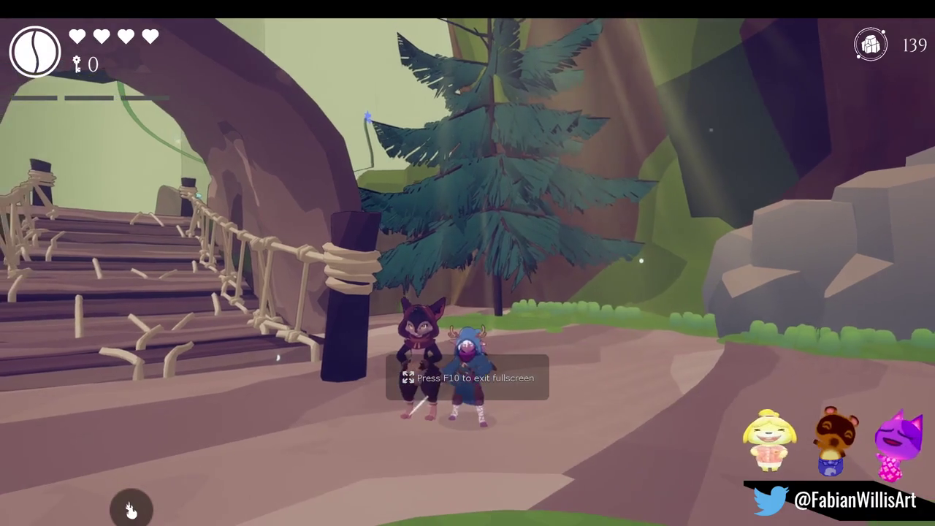
# Run the player along the path past the enlarged mouse NPC toward the rope bridge, then back.
pyautogui.press('w')
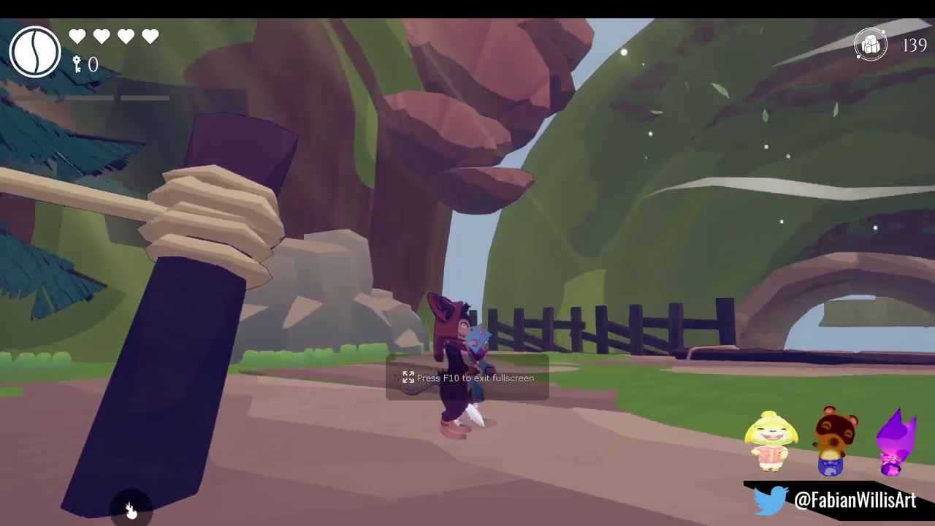
pyautogui.press('w')
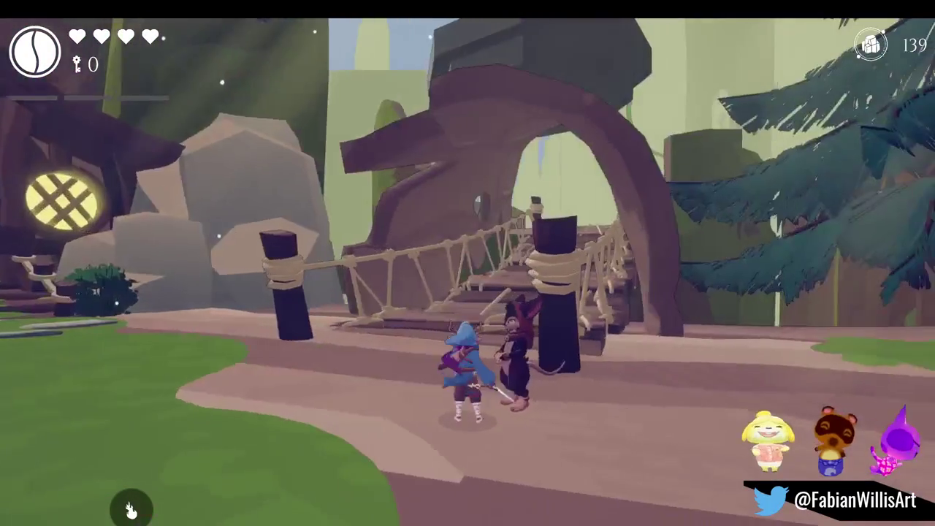
pyautogui.press('w')
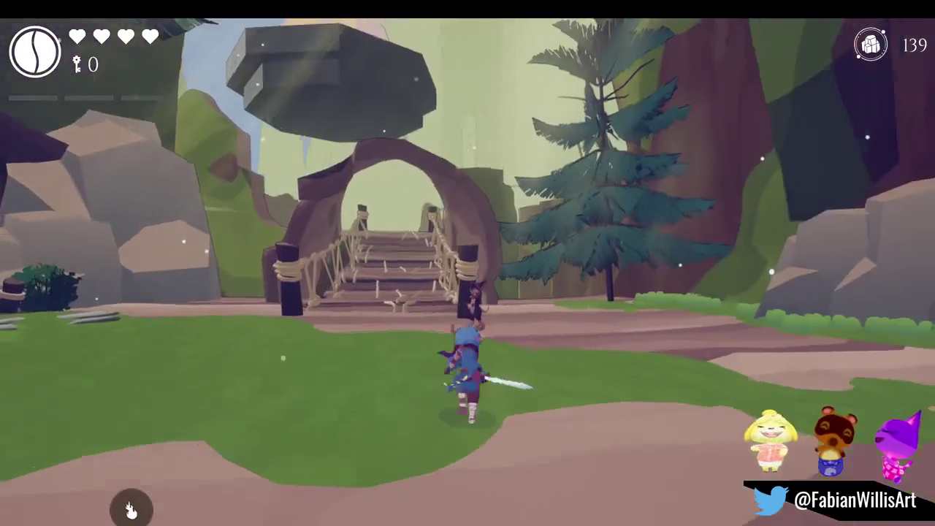
pyautogui.press('w')
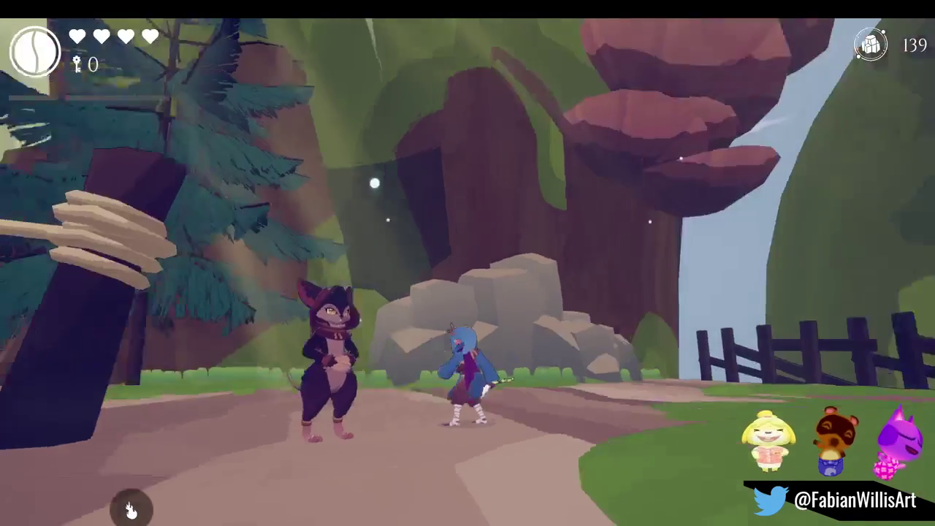
pyautogui.press('s')
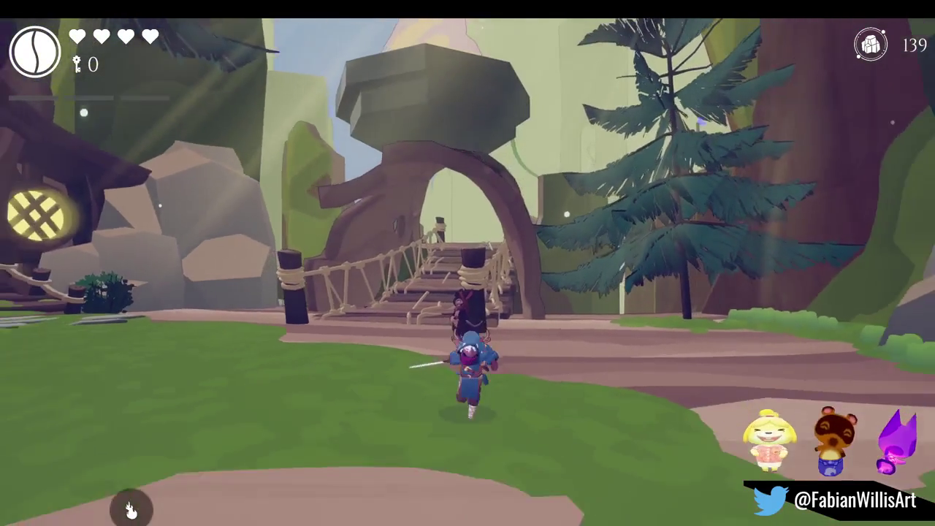
pyautogui.press('a')
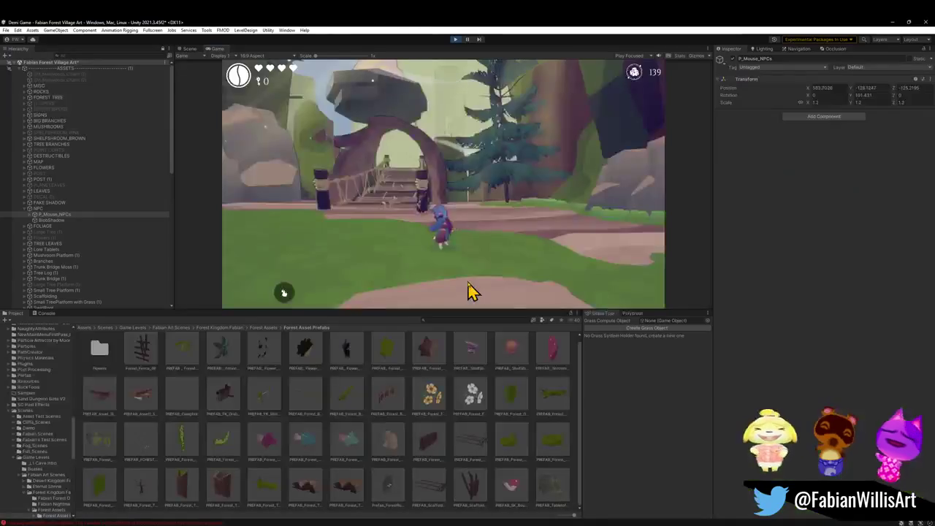
pyautogui.press('super')
# Move P_Mouse_NPCs left along the path and duplicate it.
pyautogui.click(256, 65)
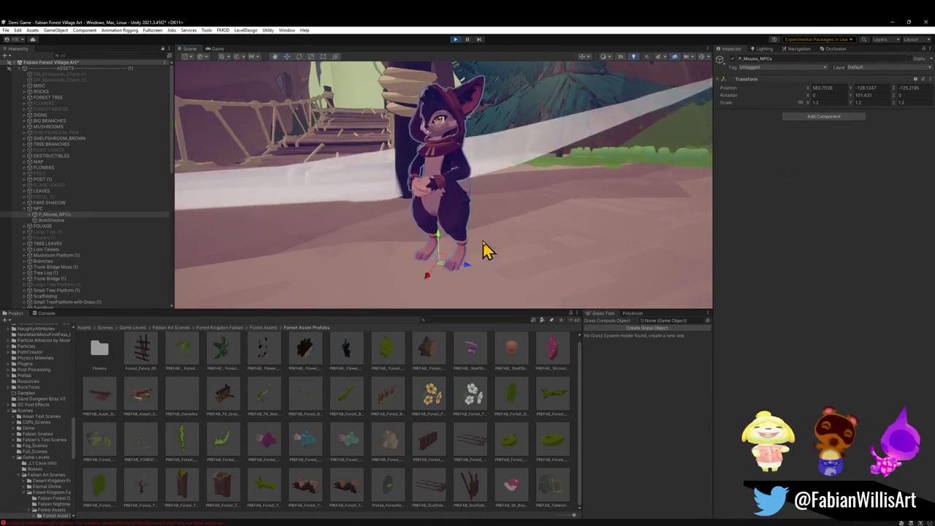
pyautogui.scroll(-5, 488, 250)
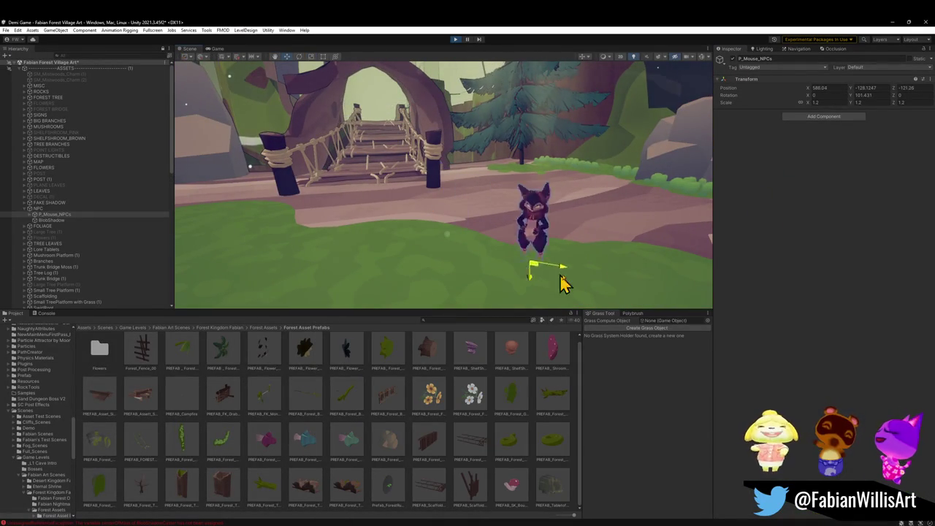
pyautogui.moveTo(557, 259)
pyautogui.mouseDown()
pyautogui.moveTo(299, 209)
pyautogui.moveTo(348, 244)
pyautogui.moveTo(398, 311)
pyautogui.moveTo(578, 317)
pyautogui.moveTo(609, 287)
pyautogui.moveTo(543, 250)
pyautogui.moveTo(375, 197)
pyautogui.moveTo(567, 209)
pyautogui.moveTo(642, 227)
pyautogui.moveTo(487, 215)
pyautogui.moveTo(532, 241)
pyautogui.moveTo(530, 225)
pyautogui.moveTo(567, 259)
pyautogui.moveTo(526, 241)
pyautogui.mouseUp()
pyautogui.hotkey('ctrl', 'd')
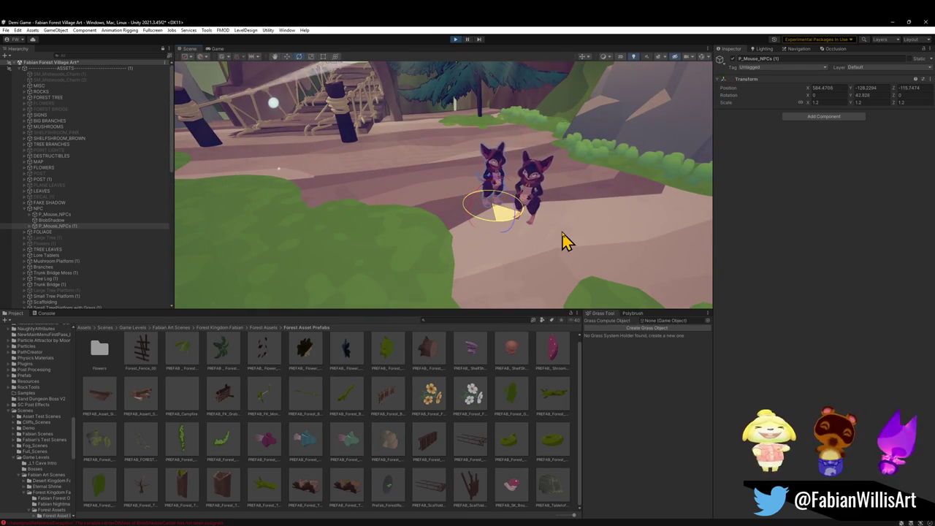
# Turn the two mouse NPCs to face different directions, then view the running game.
pyautogui.click(538, 210)
pyautogui.click(536, 232)
pyautogui.click(534, 235)
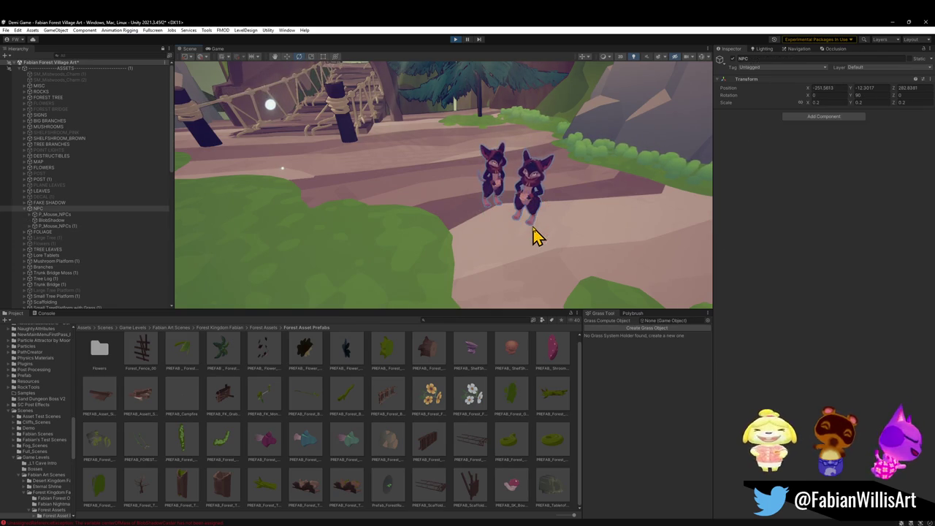
pyautogui.click(526, 218)
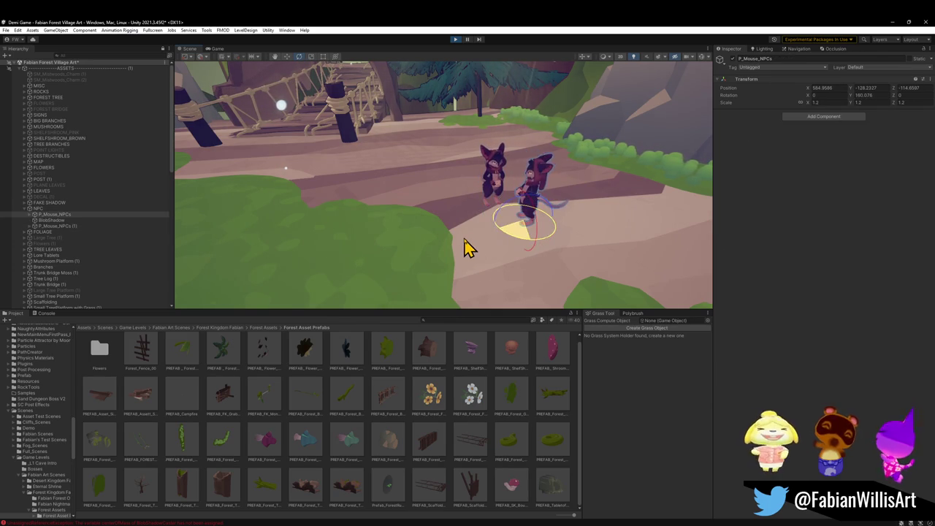
pyautogui.click(216, 49)
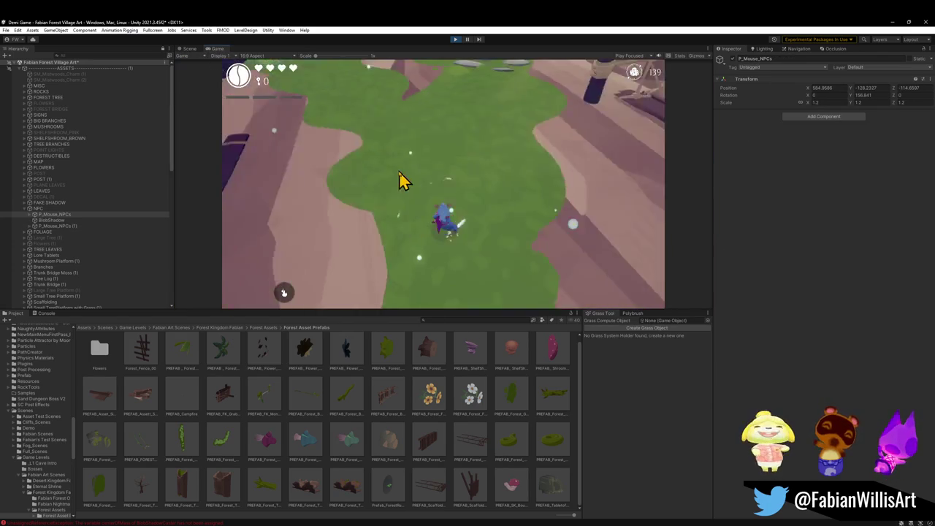
# Playtest fullscreen, running across the wooden platform past the two mouse NPCs toward the rope bridge.
pyautogui.press('F10')
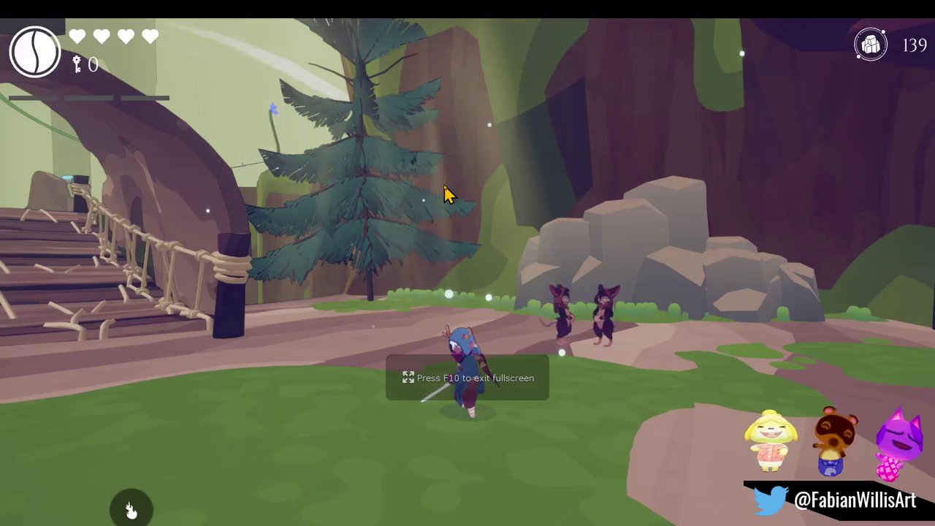
pyautogui.press('s')
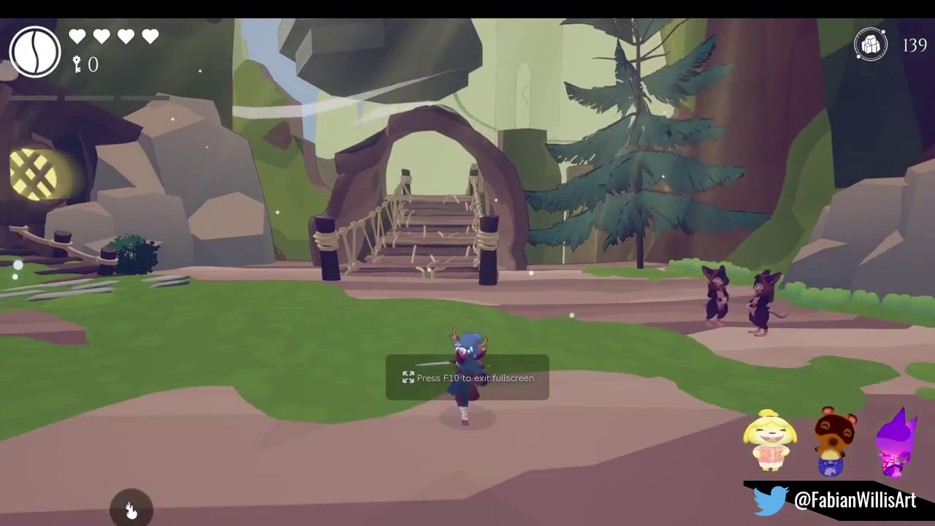
pyautogui.press('w')
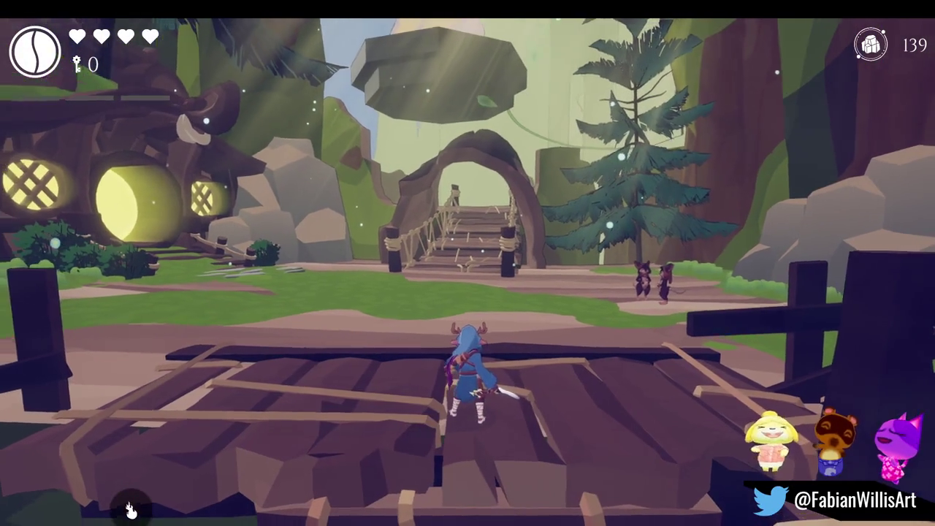
pyautogui.press('w')
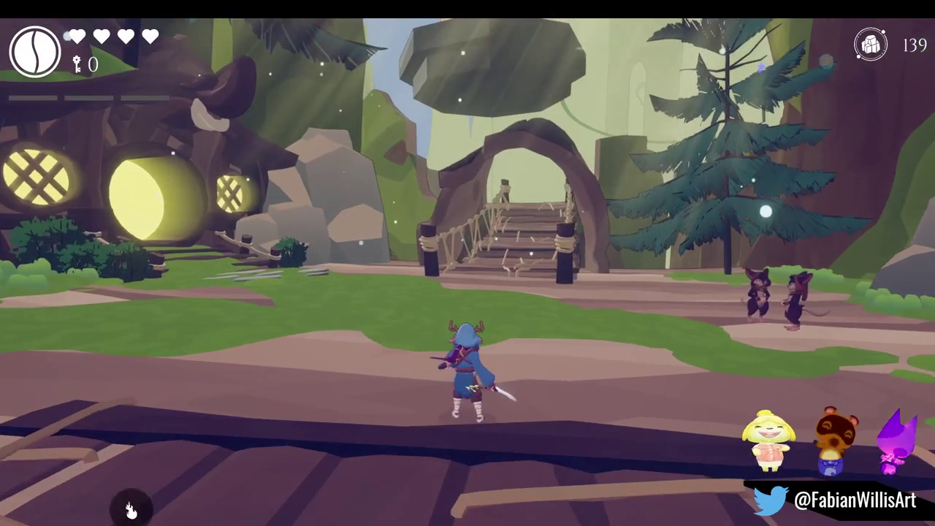
pyautogui.press('a')
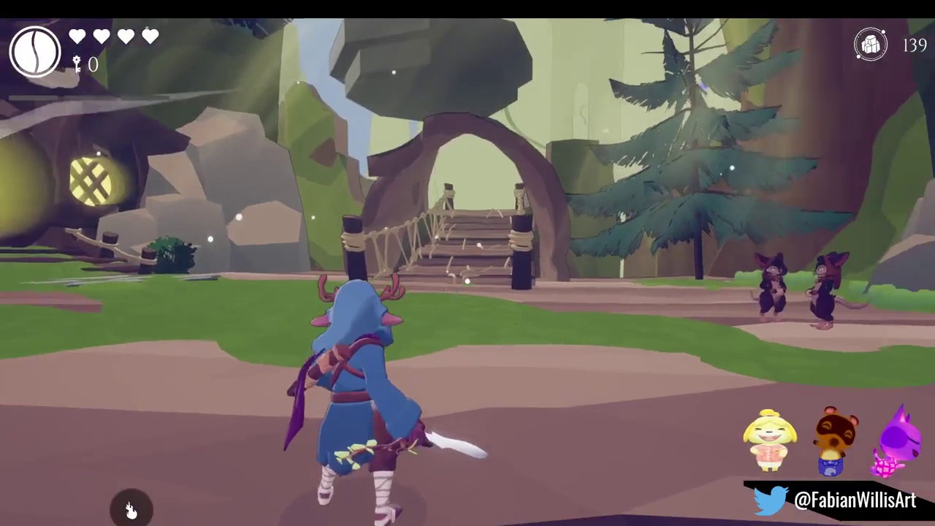
pyautogui.press('d')
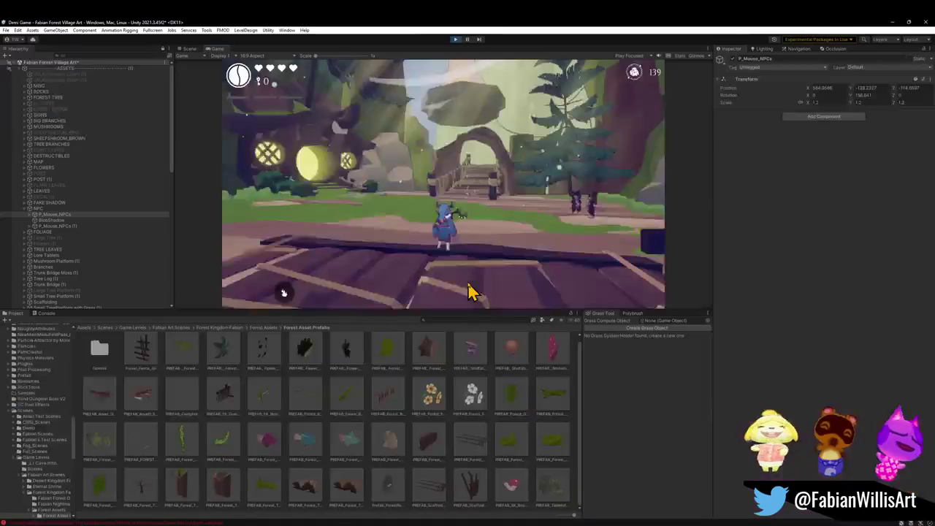
pyautogui.press('super')
pyautogui.press('super')
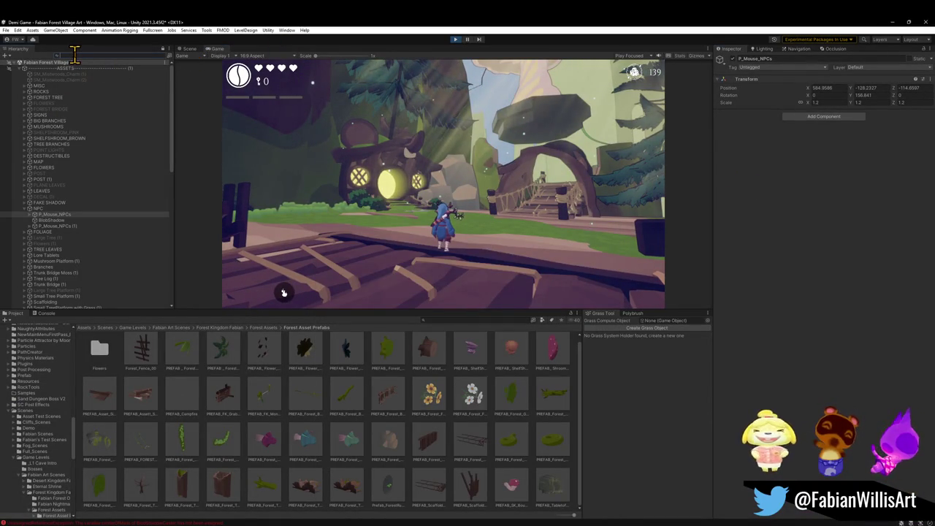
# Inspect CameraBase's Transform and Camera Controller settings, then clear the hierarchy search.
pyautogui.write('camera')
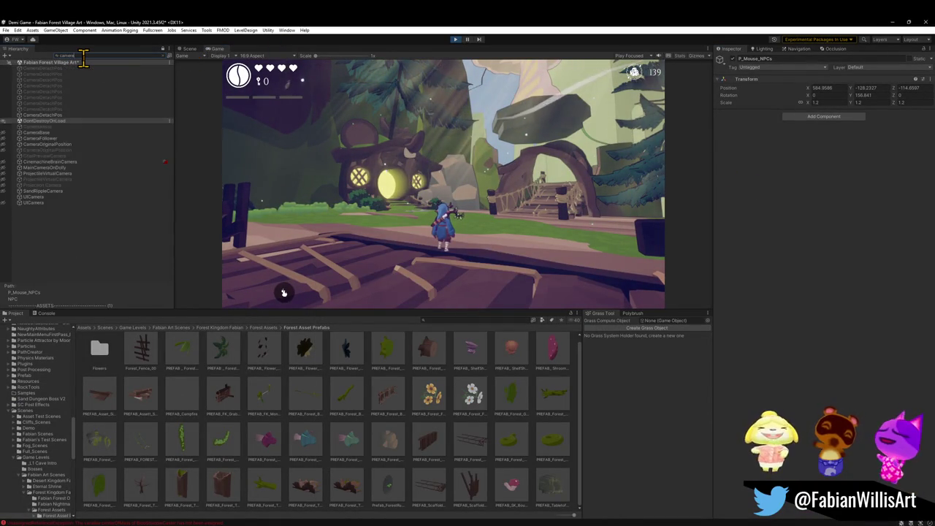
pyautogui.click(54, 132)
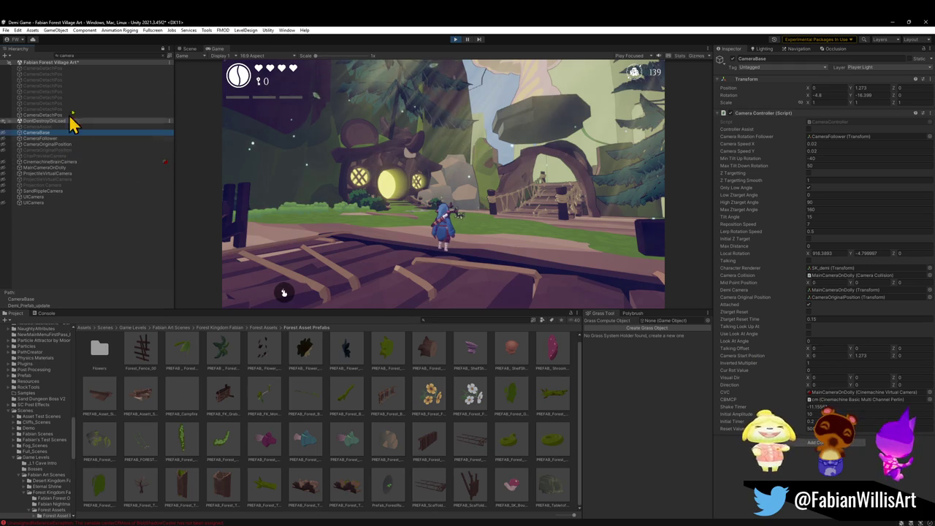
pyautogui.click(164, 56)
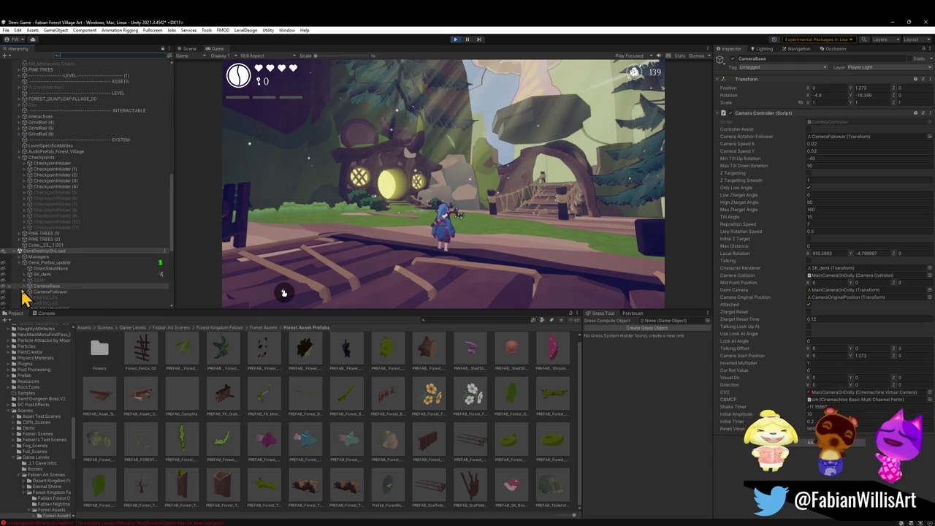
# Expand CameraBase and select the MainCameraOnDolly camera.
pyautogui.press('Right')
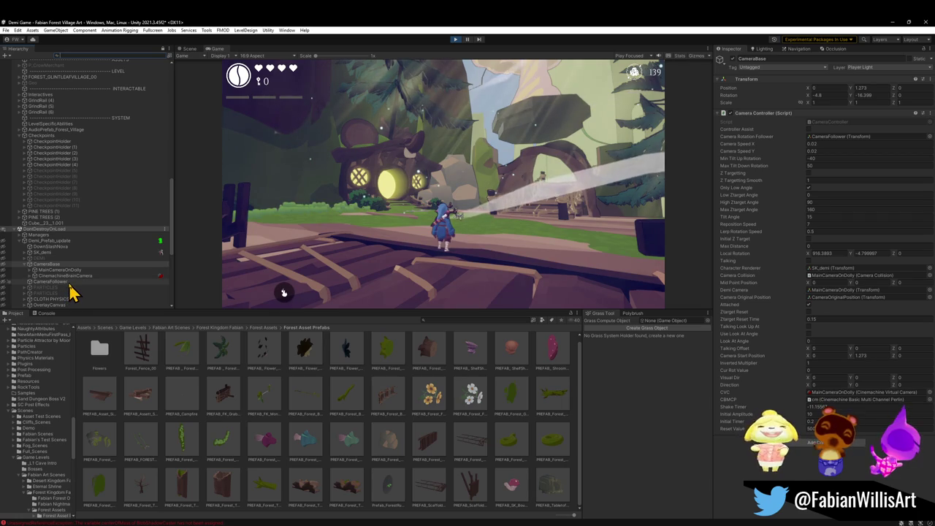
pyautogui.click(50, 270)
pyautogui.click(51, 264)
pyautogui.click(62, 276)
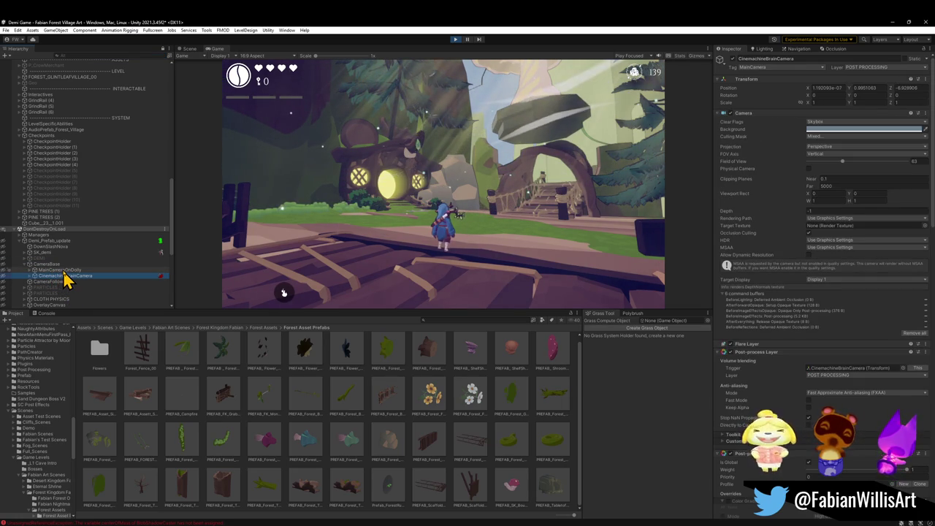
pyautogui.scroll(-5, 741, 227)
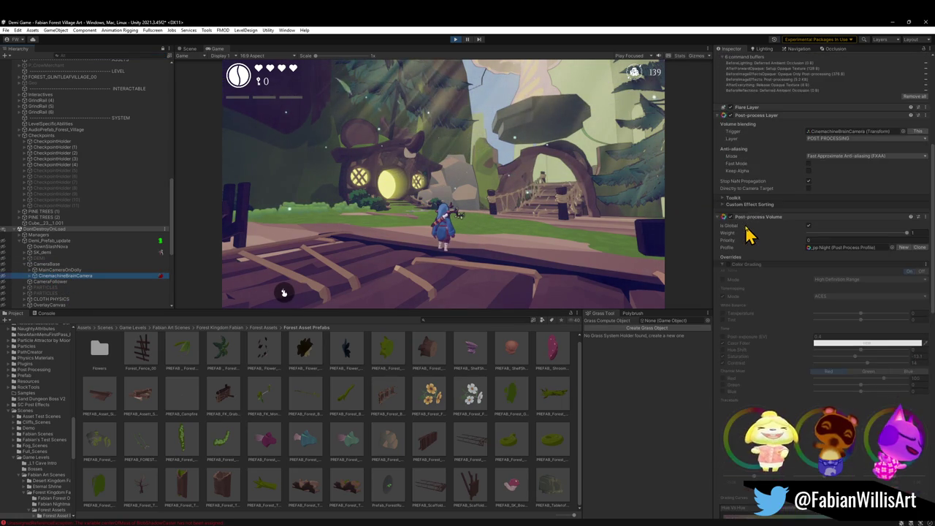
pyautogui.scroll(-10, 745, 241)
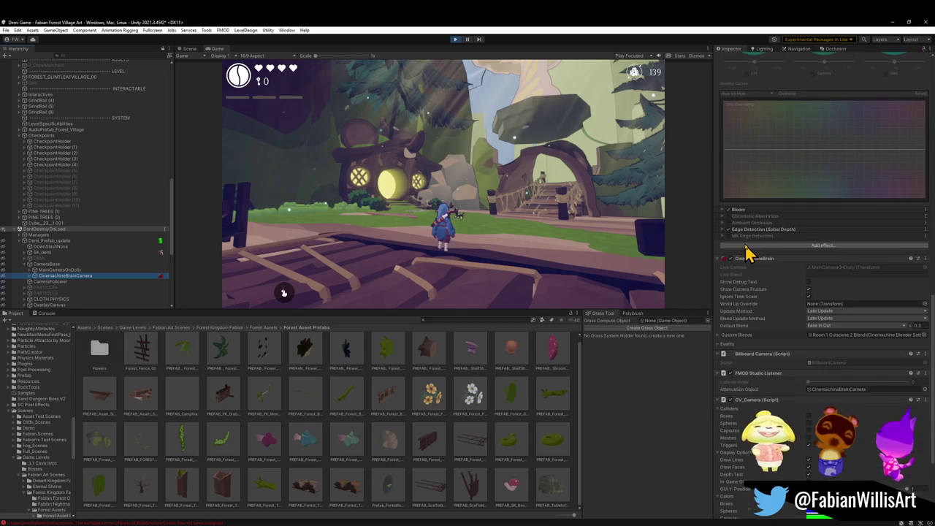
pyautogui.scroll(-3, 767, 325)
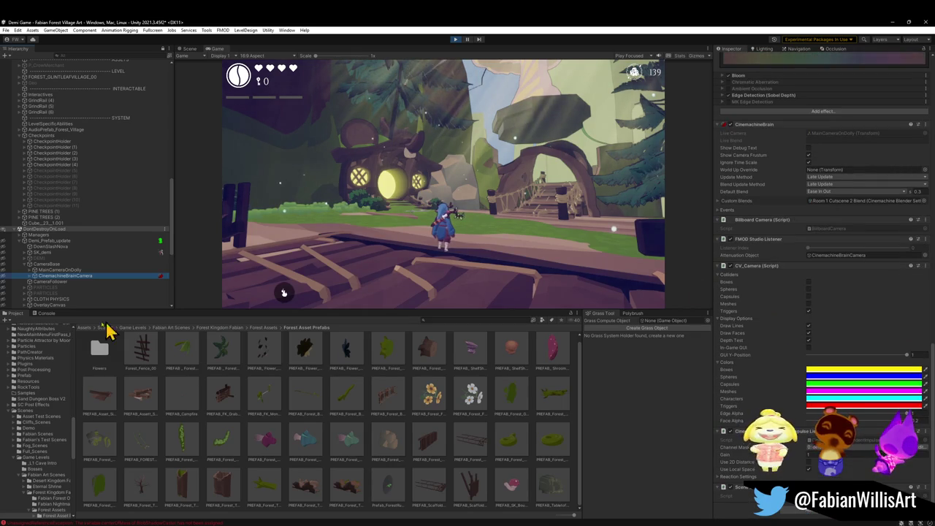
pyautogui.click(55, 271)
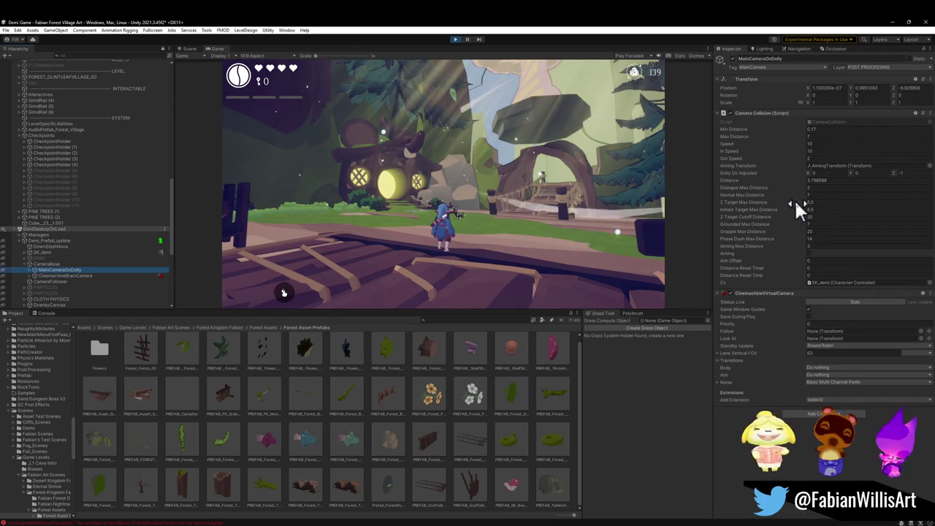
# Set the z-target distances to 8.5 and the Normal and Grounded Max Distances to 5.
pyautogui.click(804, 181)
pyautogui.moveTo(806, 203); pyautogui.dragTo(796, 201)
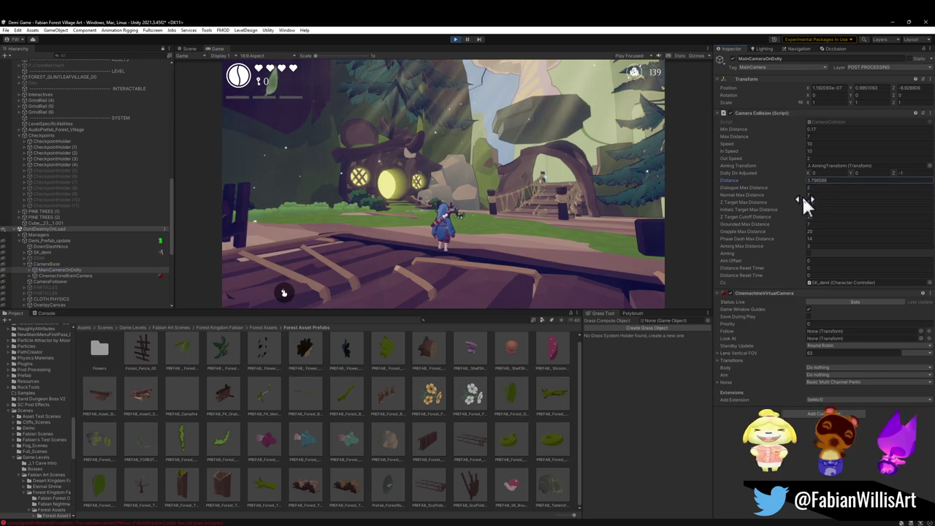
pyautogui.click(805, 196)
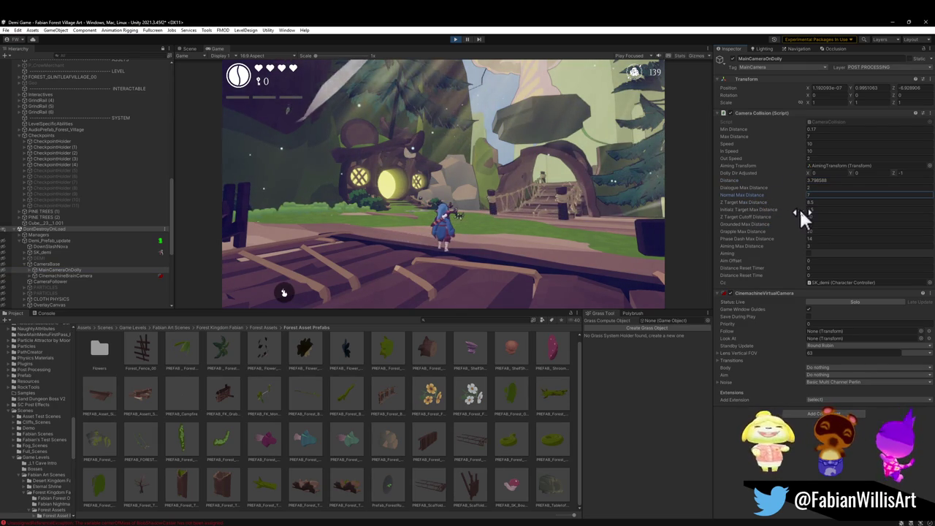
pyautogui.moveTo(797, 227); pyautogui.dragTo(789, 225)
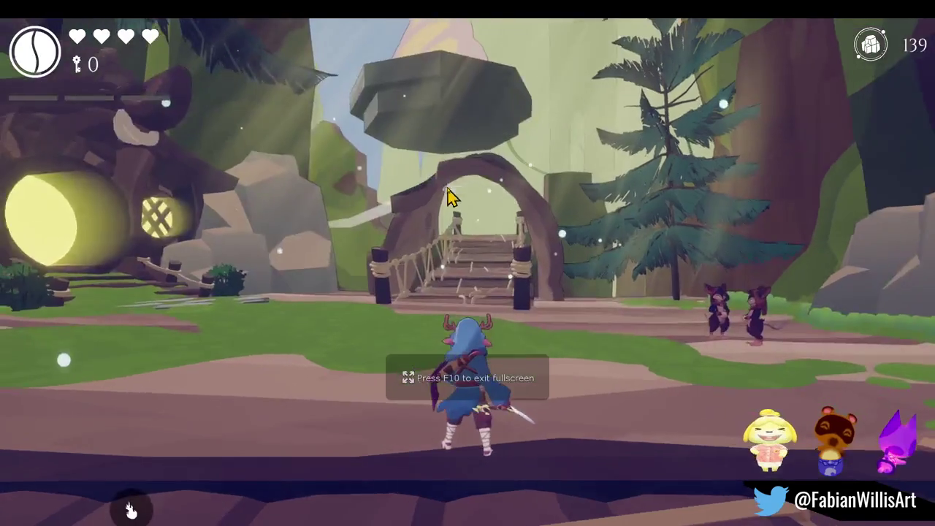
# Run the character across the bridge, past the glowing house and through the arch, then pause.
pyautogui.press('s')
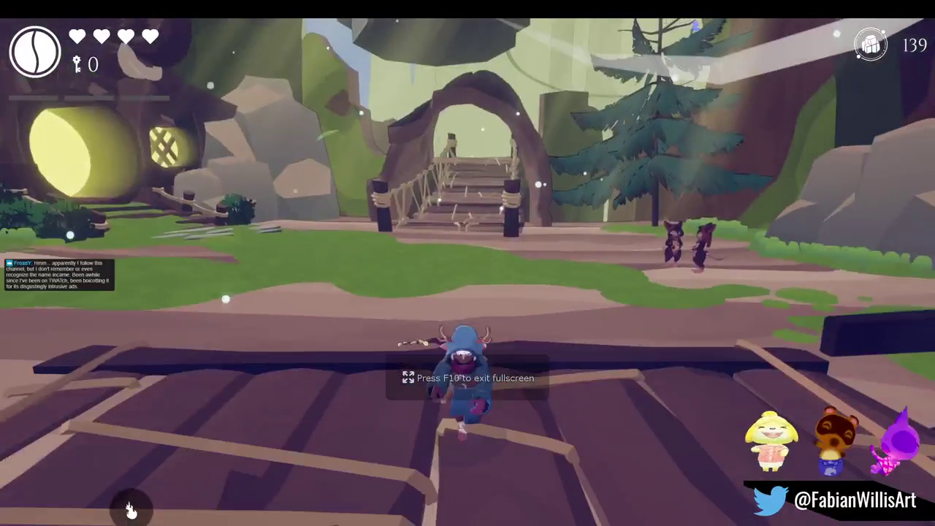
pyautogui.press('w')
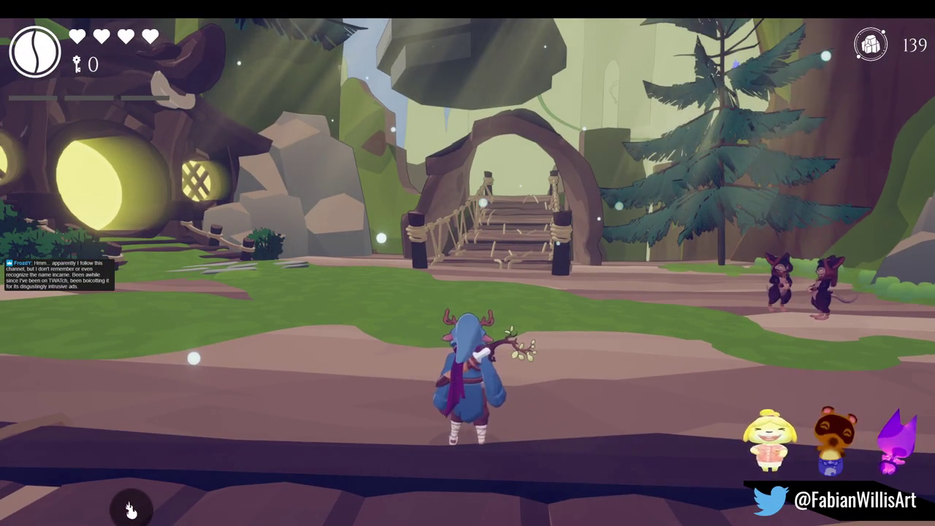
pyautogui.press('s')
pyautogui.press('w')
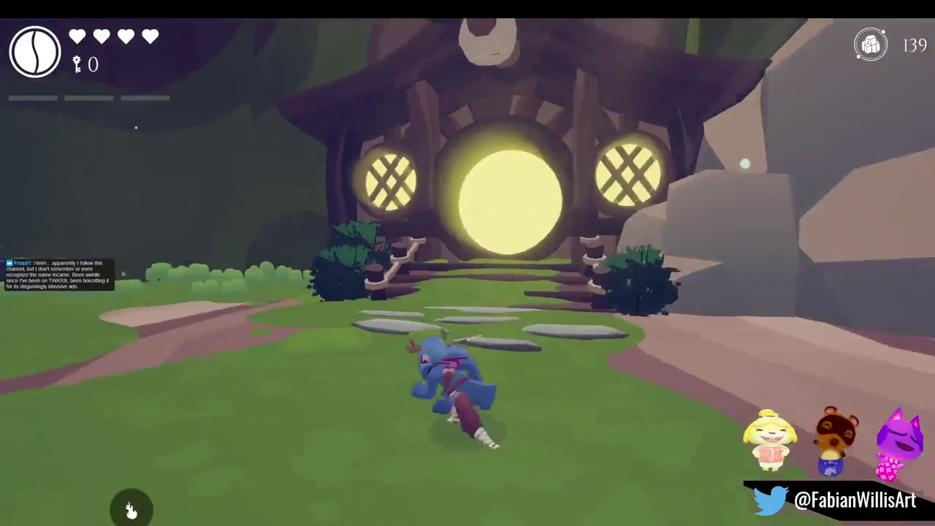
pyautogui.press('s')
pyautogui.press('w')
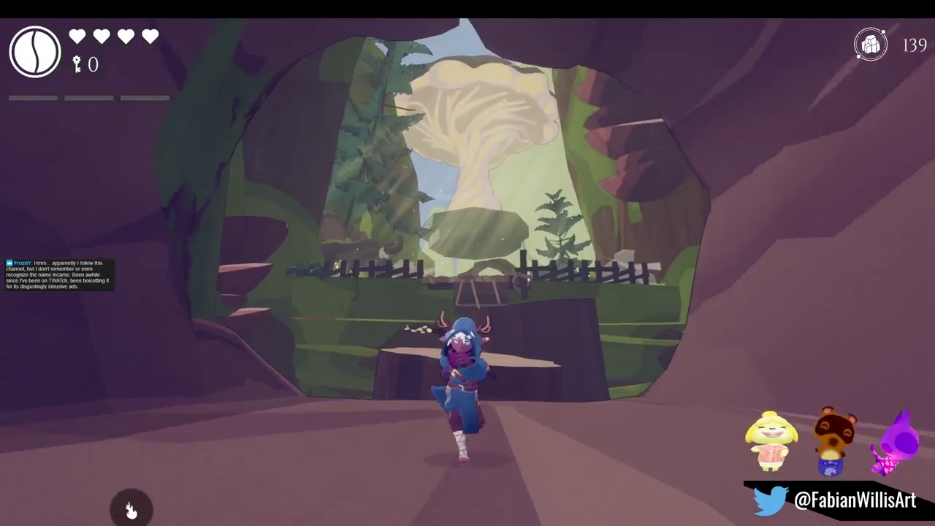
pyautogui.press('Escape')
pyautogui.press('Escape')
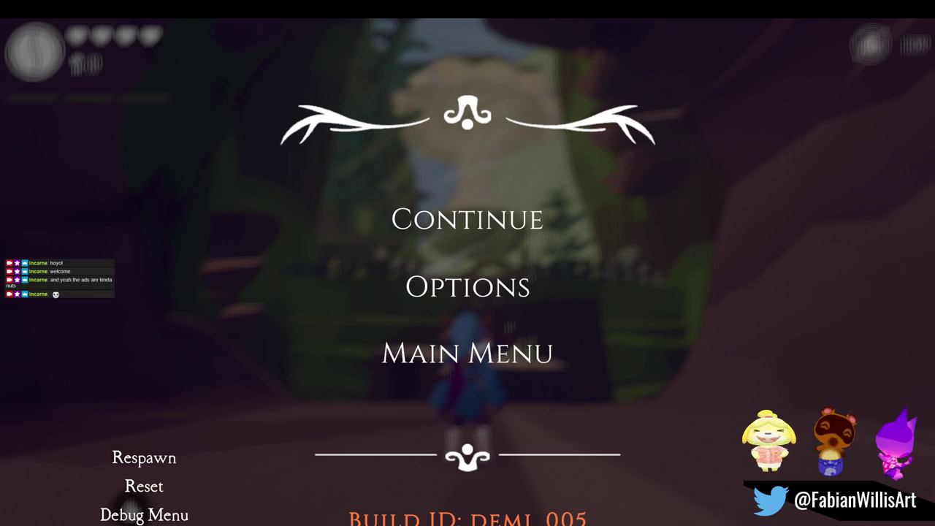
# Resume the game, run through the cave and jump across the stumps onto the bridge ledge.
pyautogui.click(448, 229)
pyautogui.press('s')
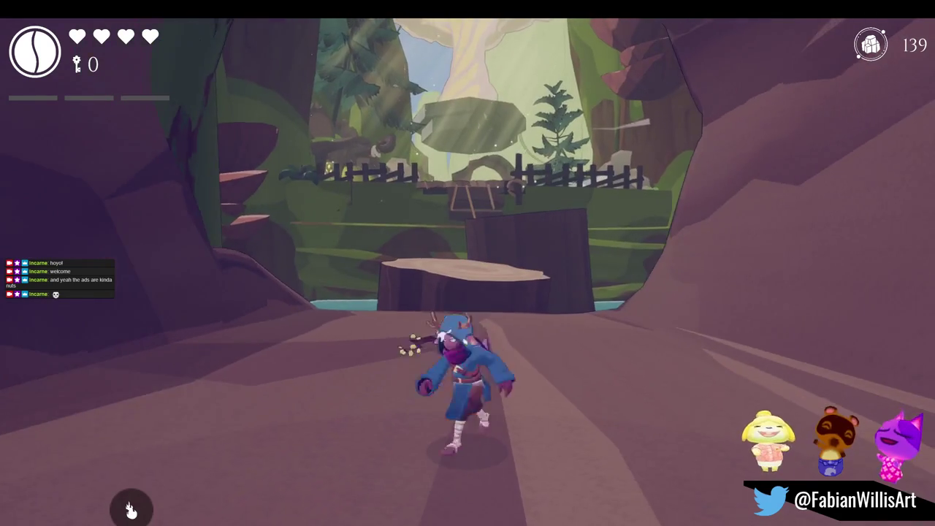
pyautogui.press('w')
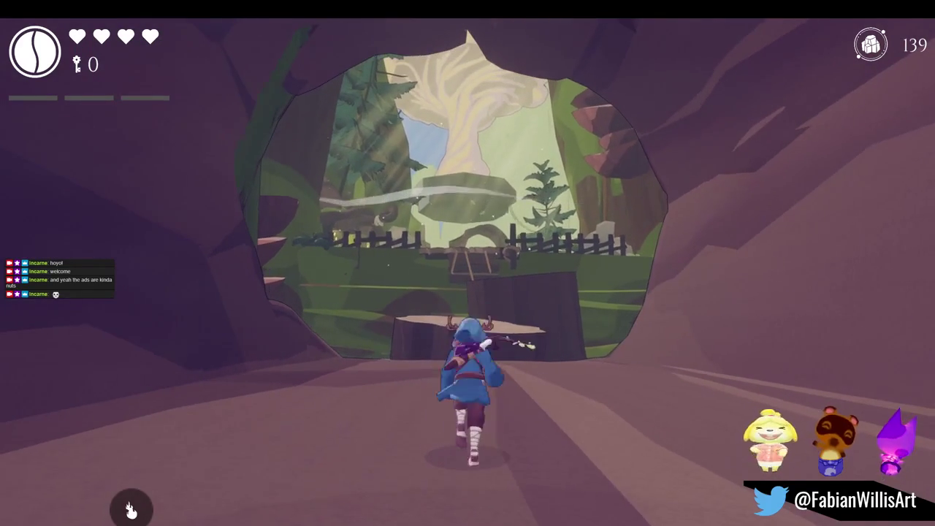
pyautogui.press('w')
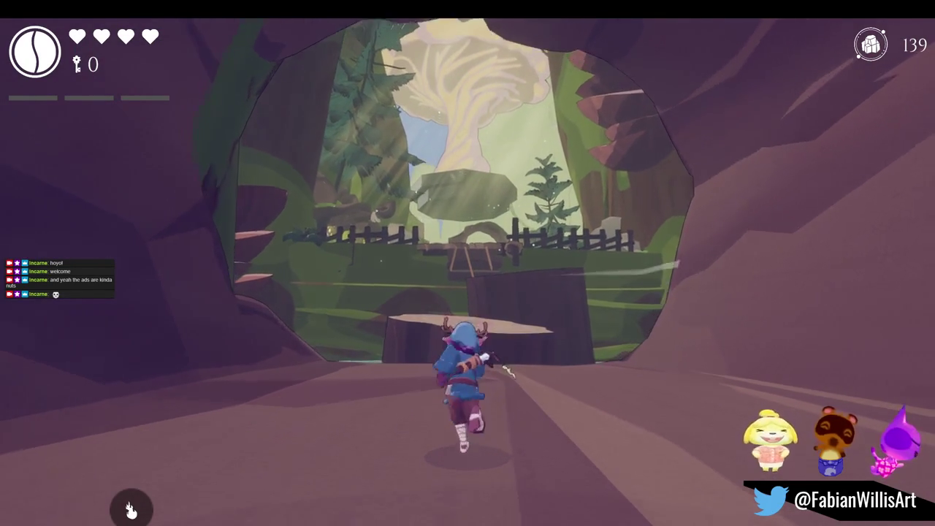
pyautogui.press('space')
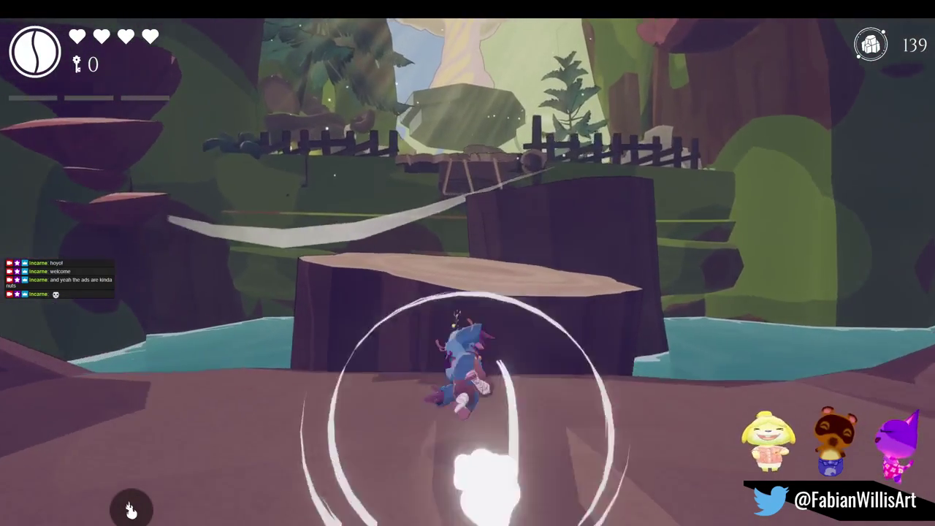
pyautogui.press('space')
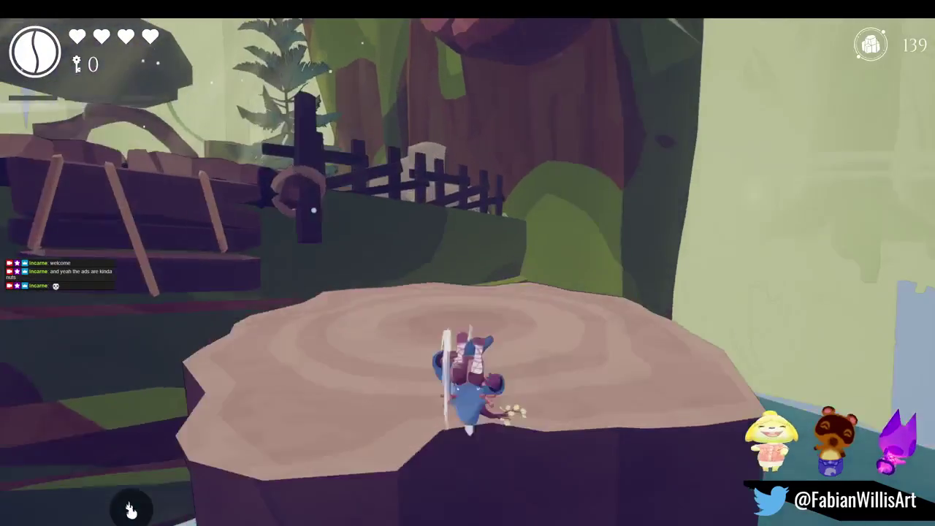
pyautogui.press('space')
pyautogui.press('w')
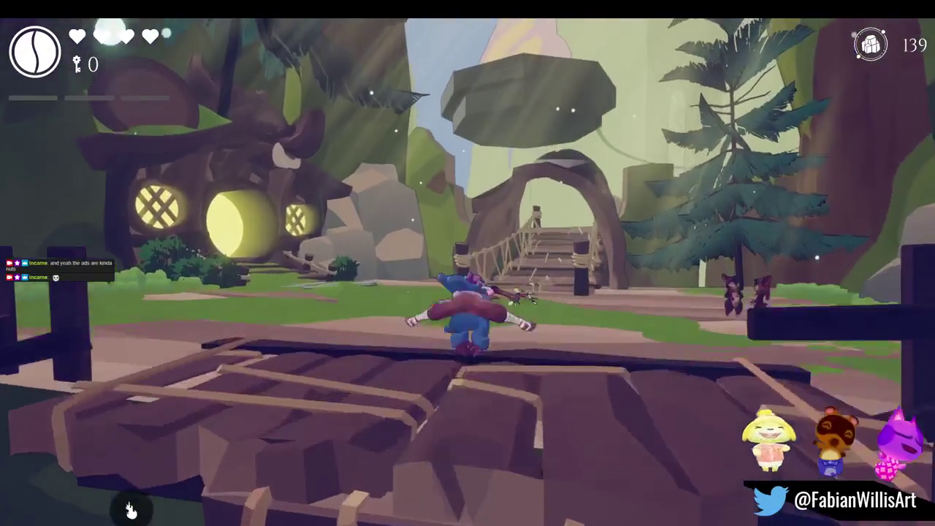
pyautogui.press('space')
# Run over the deck to the glowing door, through the round tunnel into the clearing, then pause.
pyautogui.press('w')
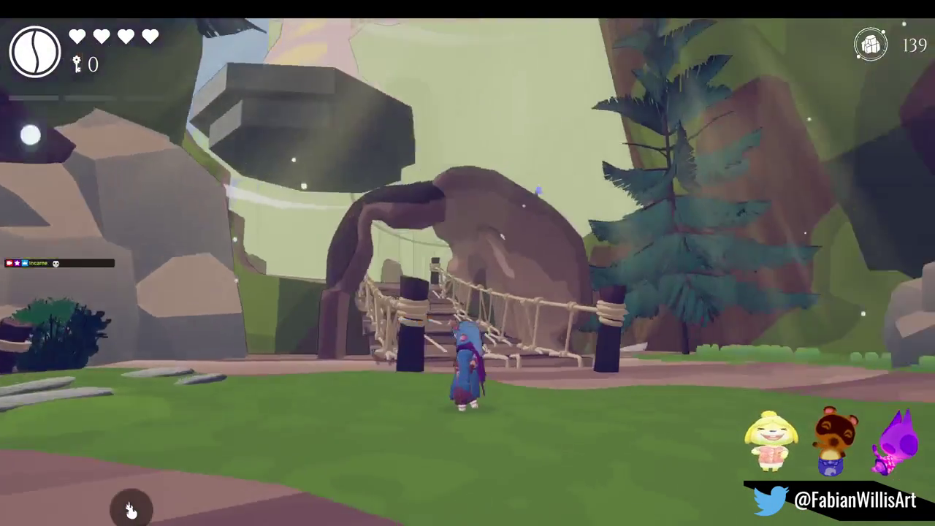
pyautogui.press('w')
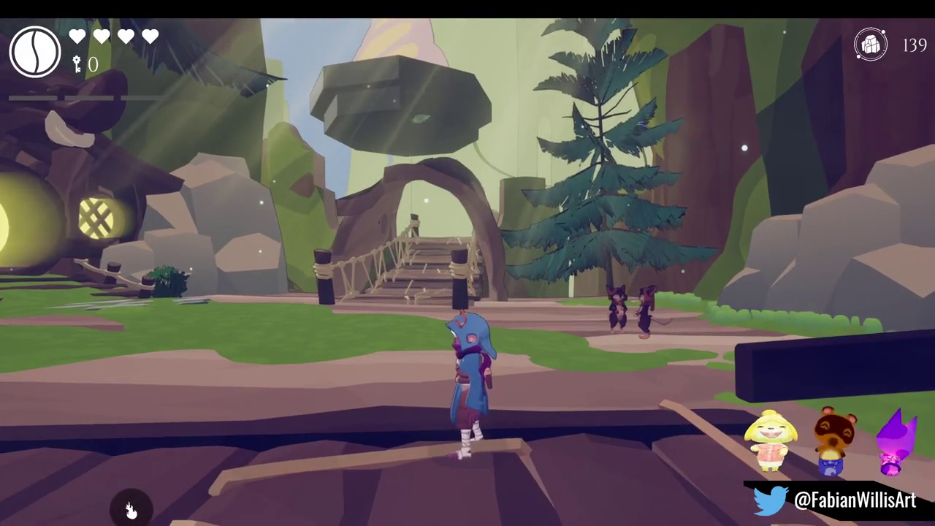
pyautogui.press('a')
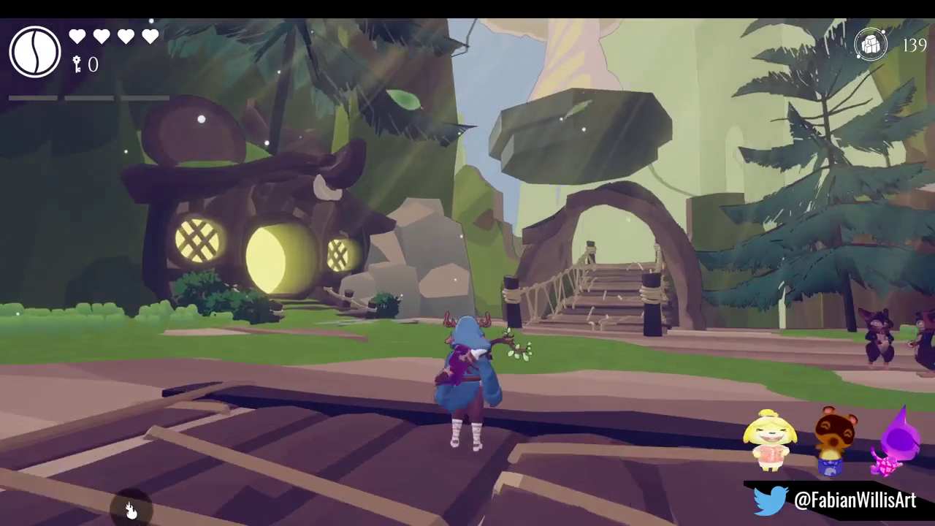
pyautogui.press('space')
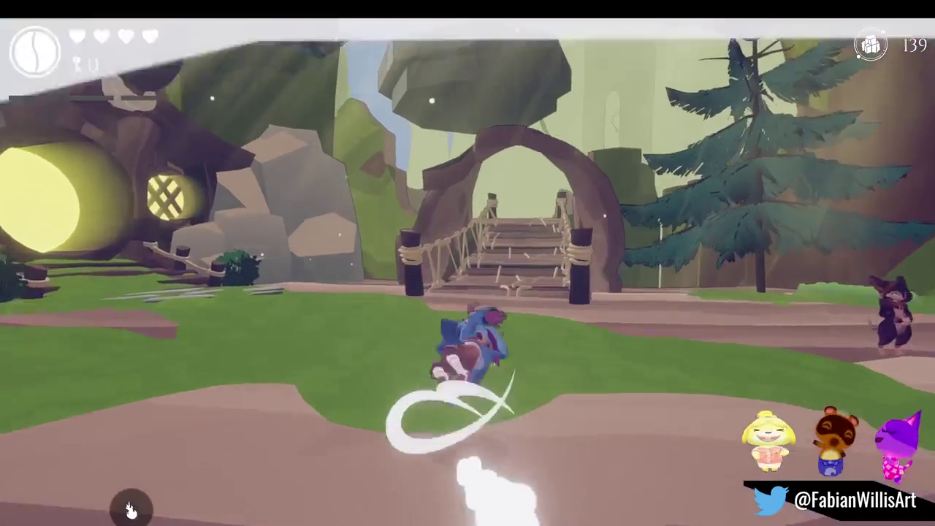
pyautogui.press('w')
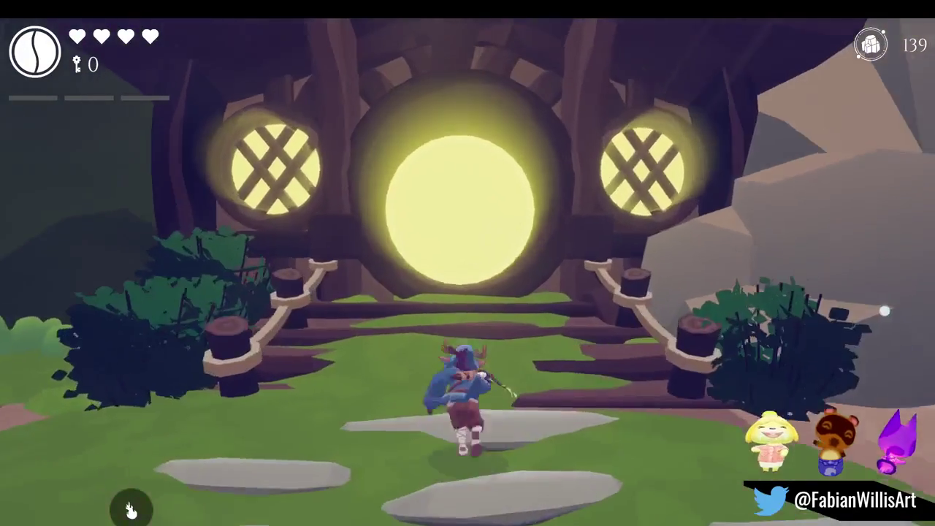
pyautogui.press('w')
pyautogui.press('w')
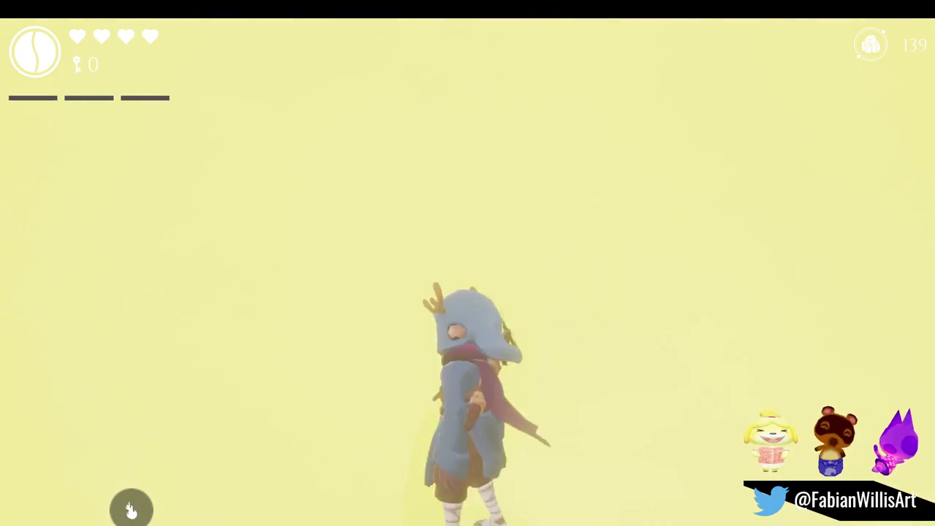
pyautogui.press('w')
pyautogui.press('w')
pyautogui.press('w')
pyautogui.press('s')
pyautogui.press('w')
pyautogui.press('a')
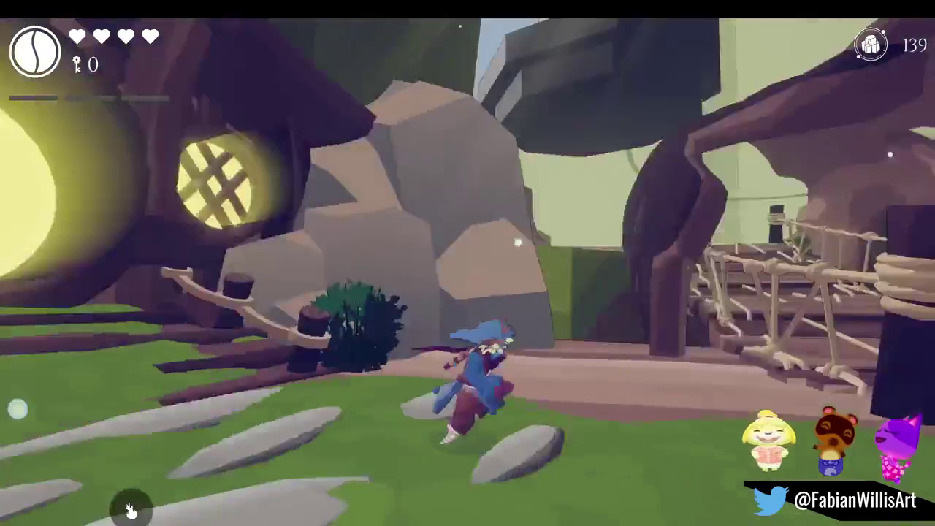
pyautogui.press('Escape')
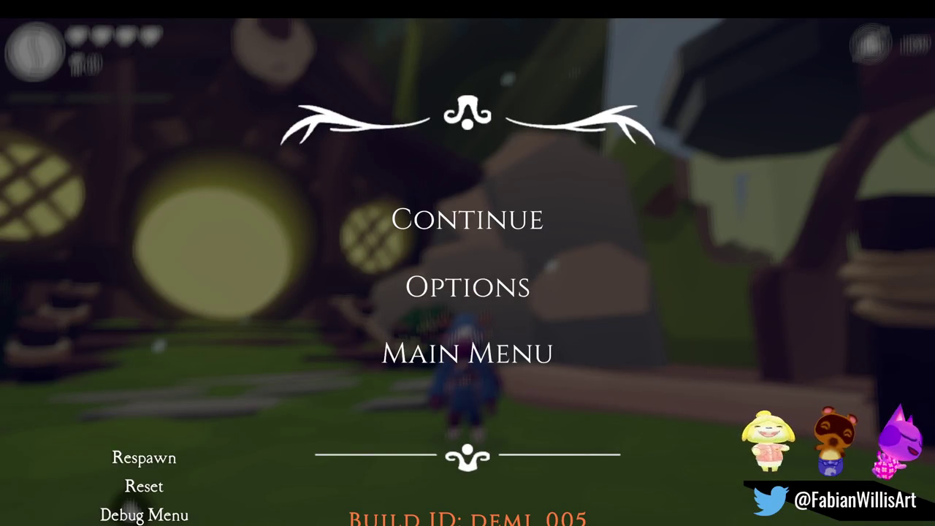
# Resume play, run the character over the rope bridge and dash across the plateau.
pyautogui.click(421, 221)
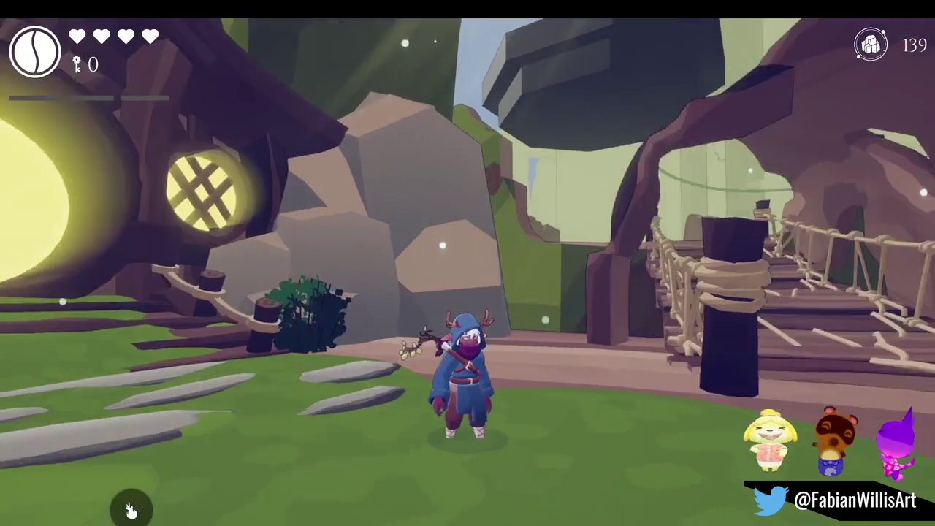
pyautogui.press('w')
pyautogui.press('w')
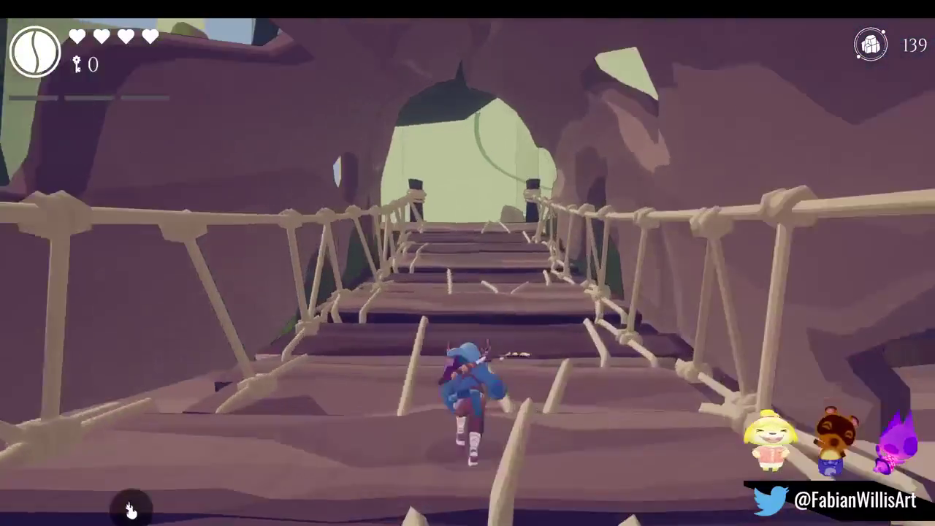
pyautogui.press('w')
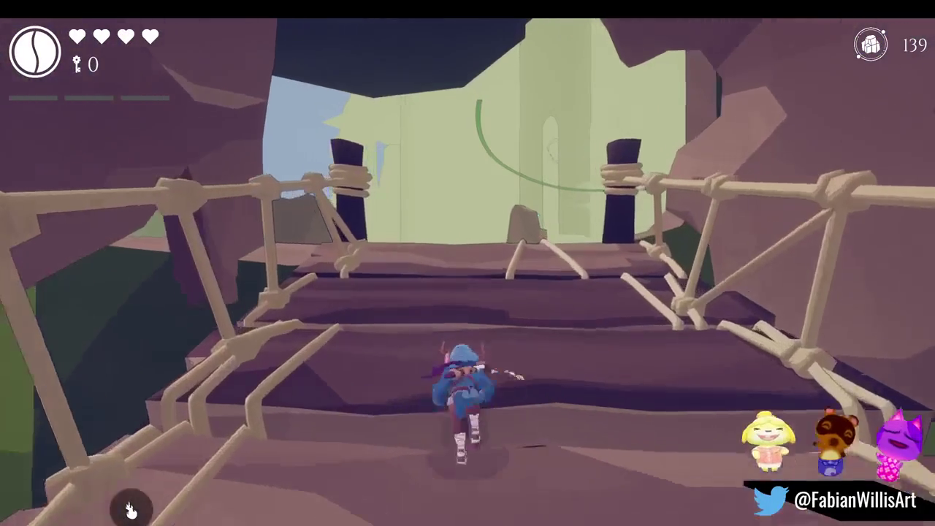
pyautogui.press('w')
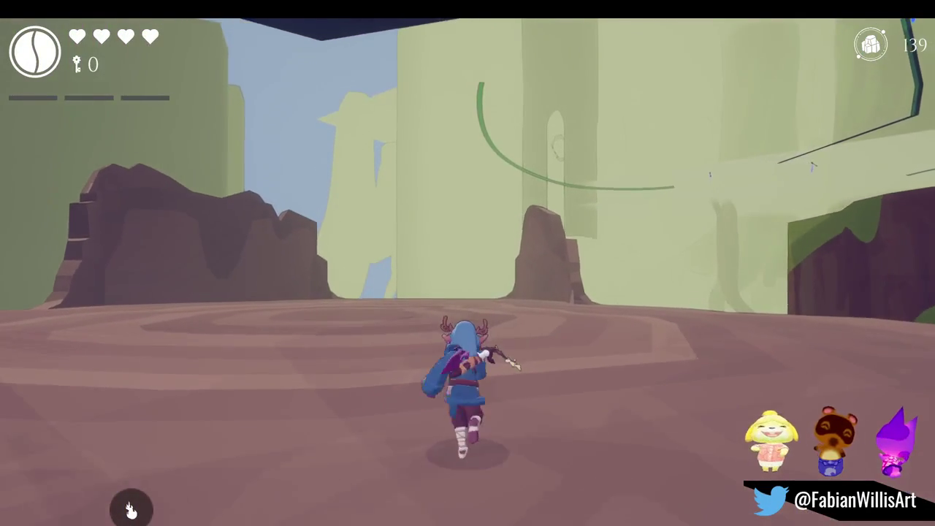
pyautogui.press('w')
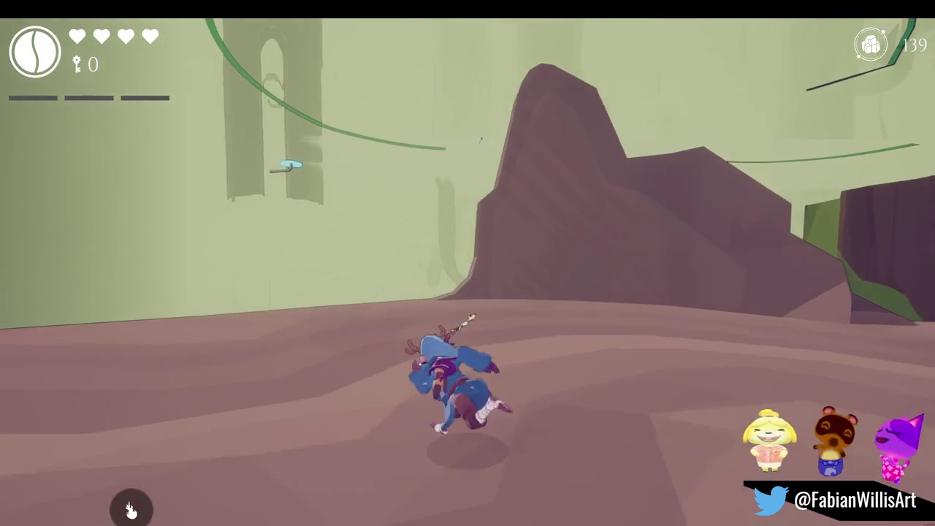
# Walk along the rock ledge past the mossy arch, then climb the stump and tree toward the wooden platform.
pyautogui.press('w')
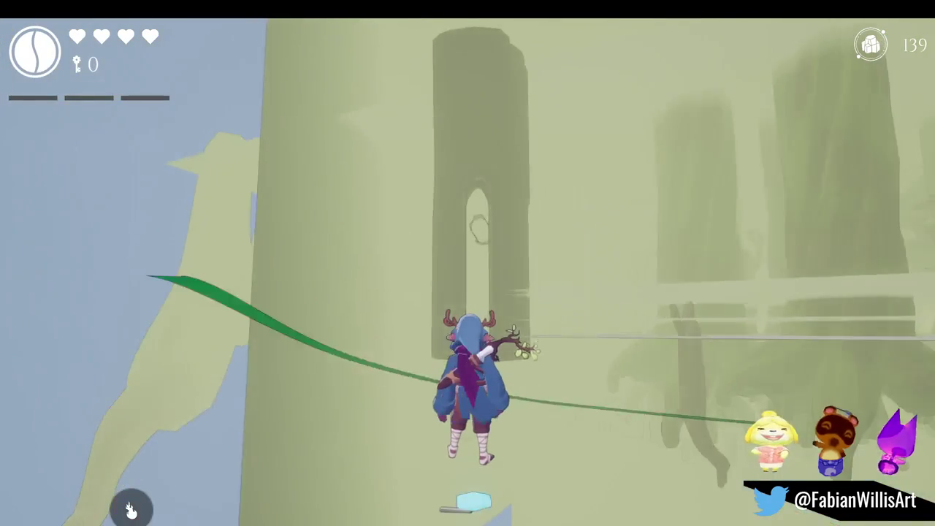
pyautogui.press('w')
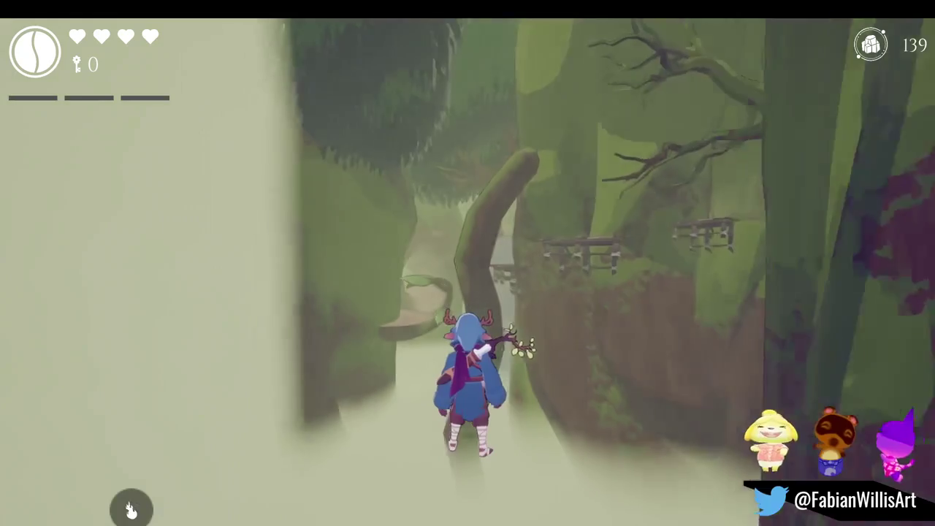
pyautogui.press('w')
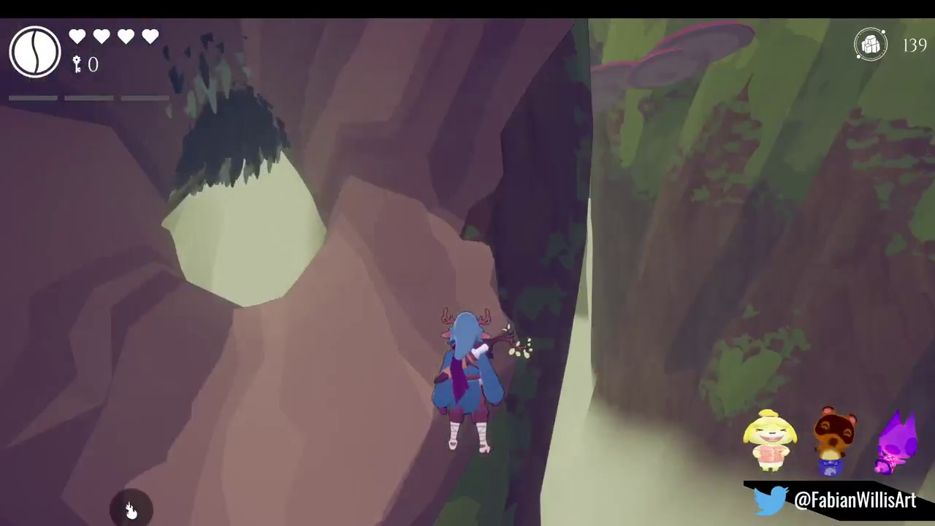
pyautogui.press('w')
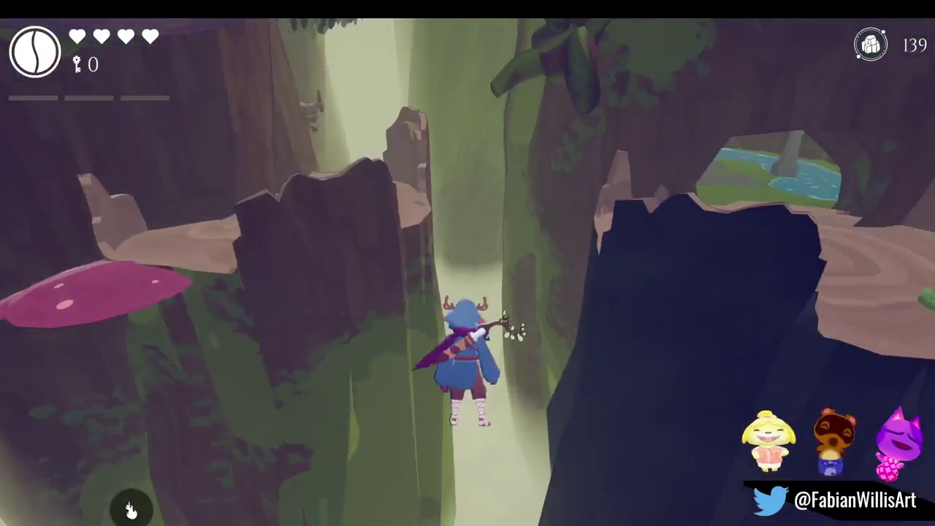
pyautogui.press('w')
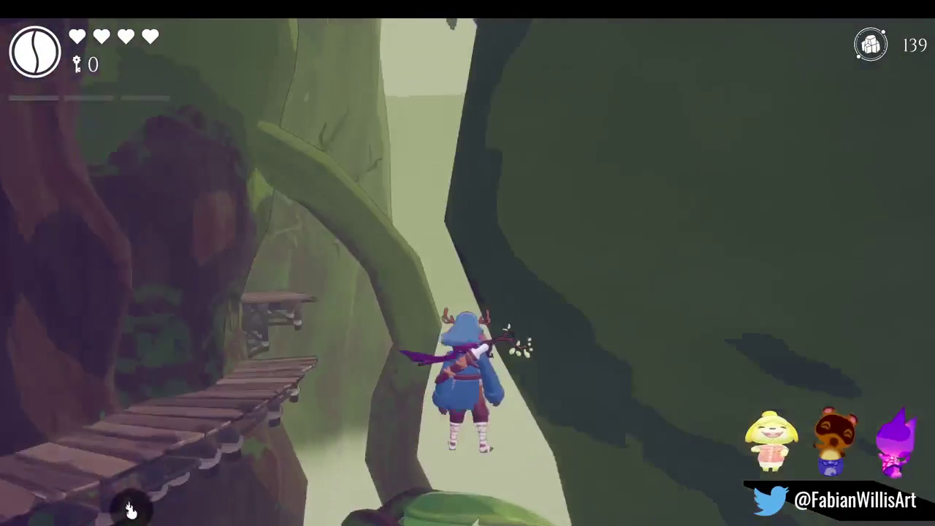
pyautogui.press('w')
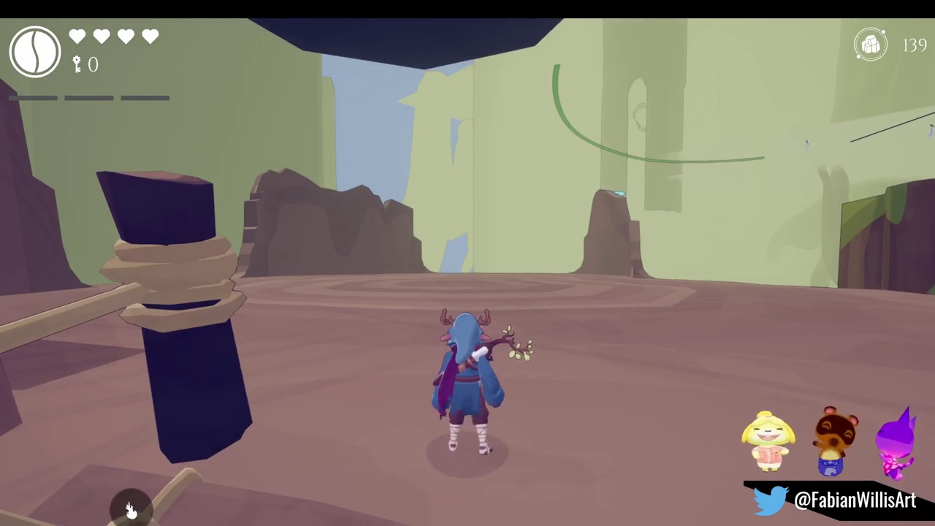
# Pause the game with Escape once the character is back at the dirt clearing.
pyautogui.press('Escape')
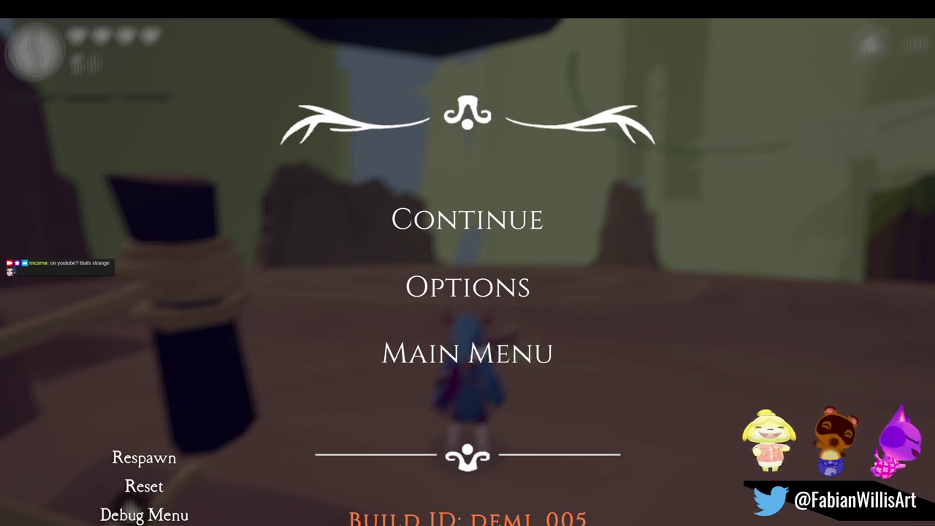
# Choose Continue in the pause menu to resume the game.
pyautogui.click(462, 212)
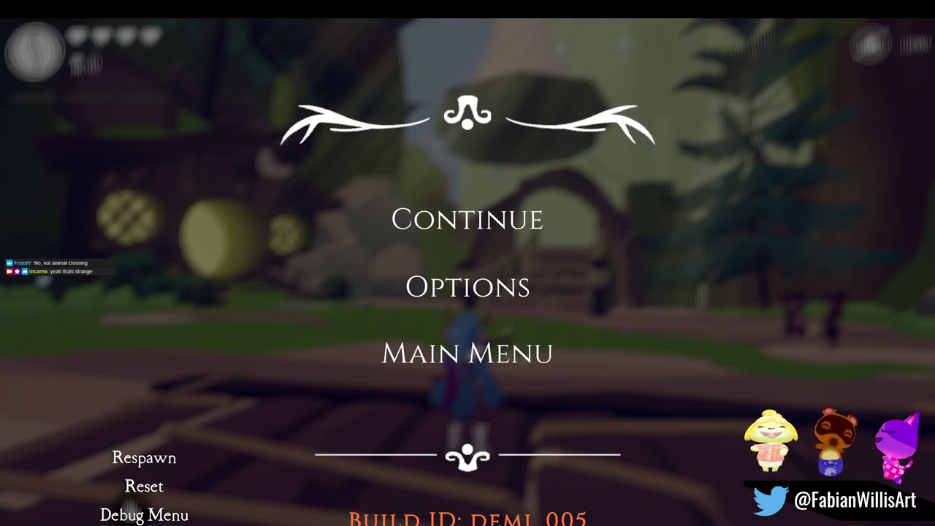
pyautogui.click(447, 231)
# Swing the camera, move the character along the wooden deck toward the house, and jump off the stump.
pyautogui.press('a')
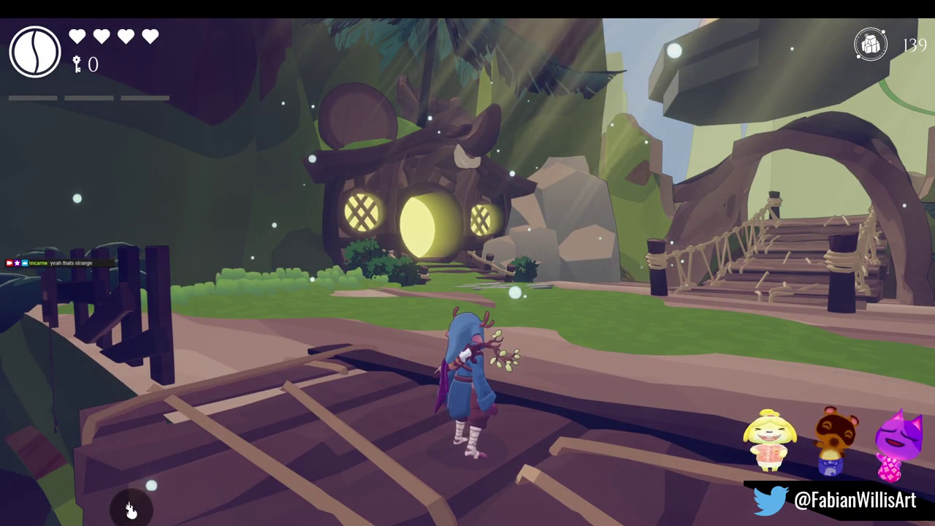
pyautogui.press('a')
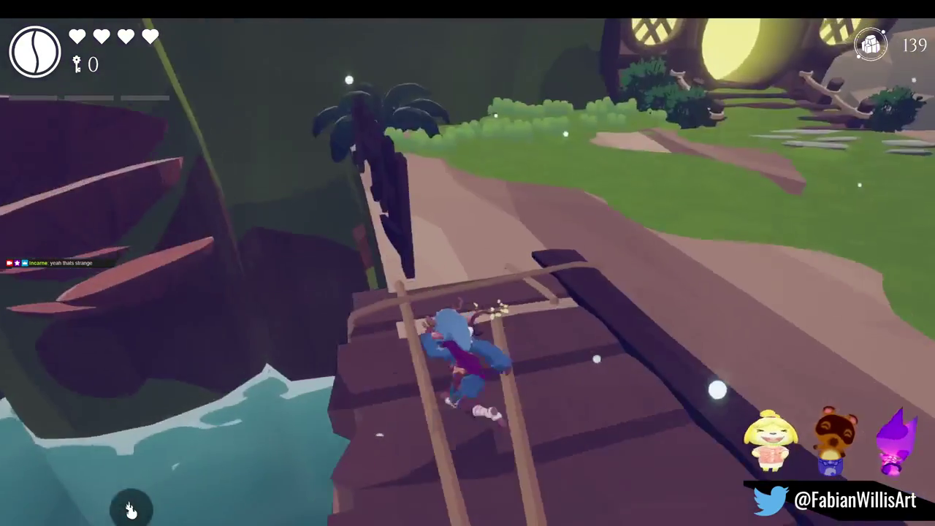
pyautogui.press('w')
pyautogui.press('w')
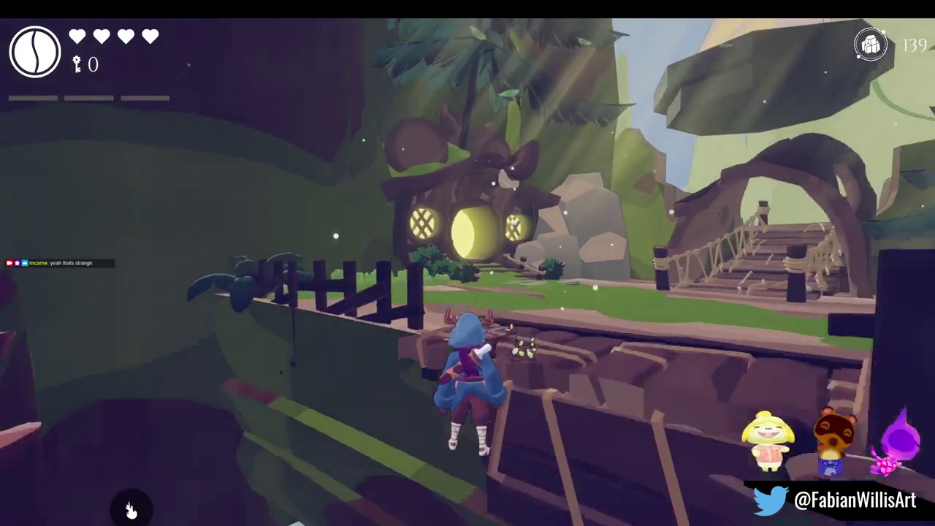
pyautogui.press('s')
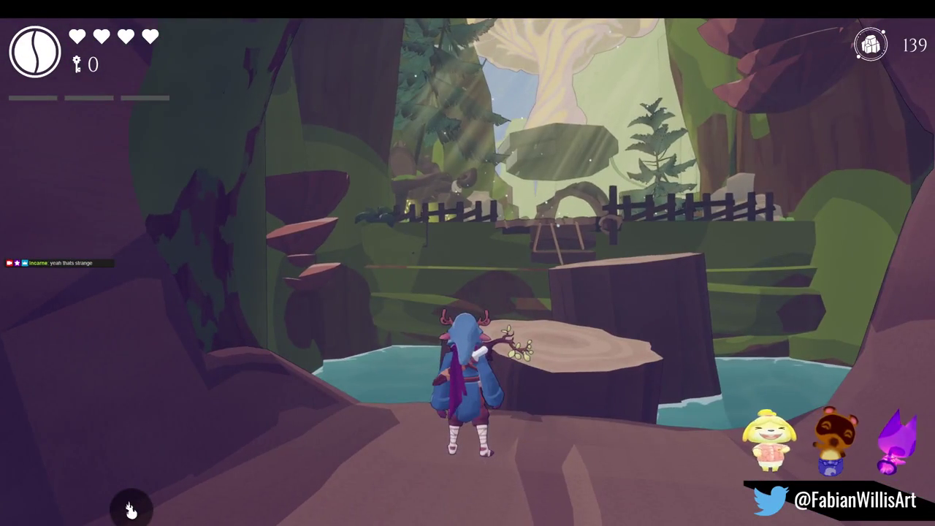
pyautogui.press('space')
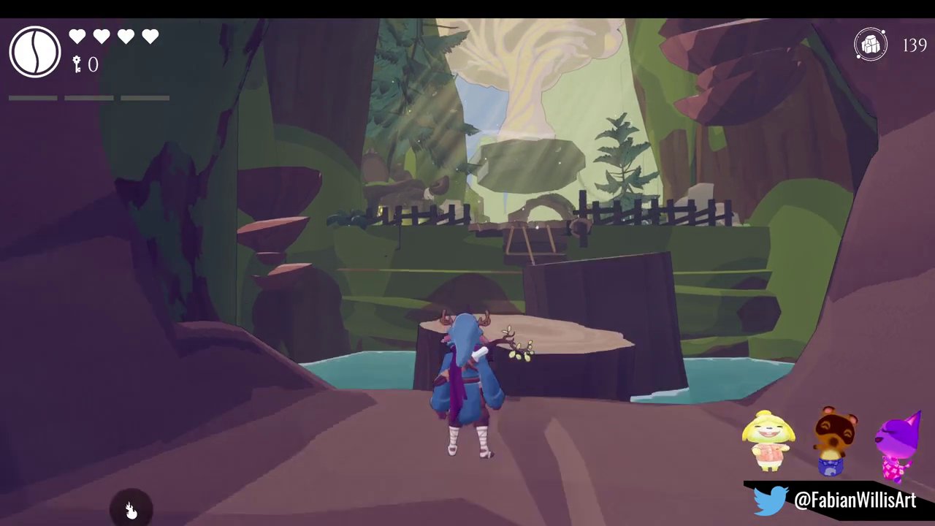
# Cross the wooden bridge toward the arch, run to the big tree stump, and pause.
pyautogui.press('w')
pyautogui.press('space')
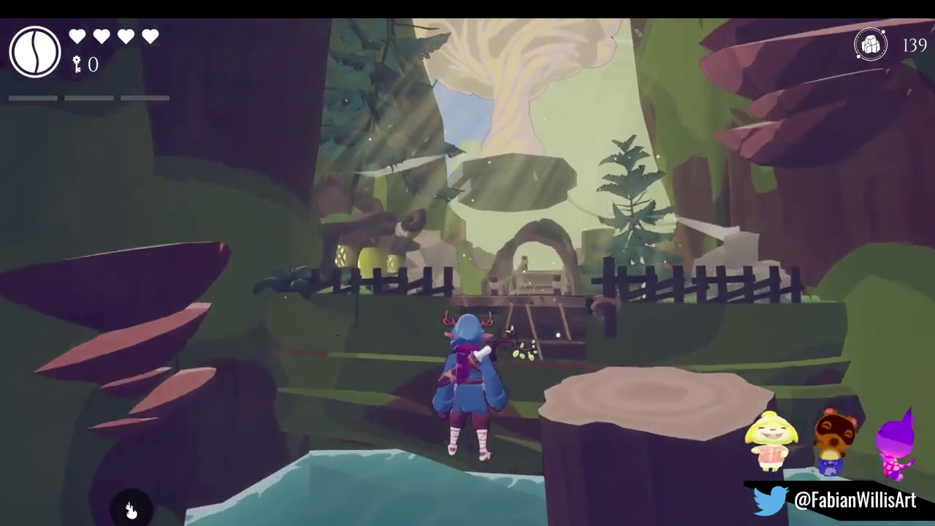
pyautogui.press('w')
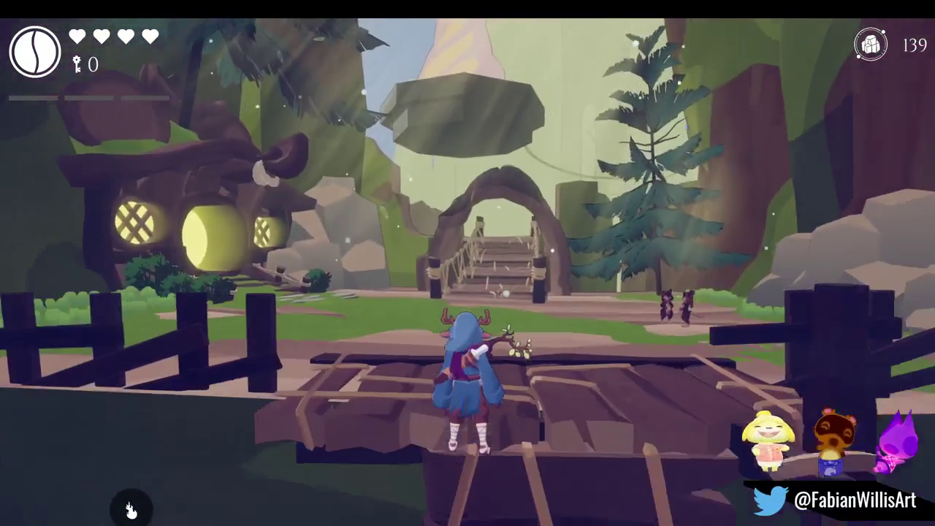
pyautogui.press('w')
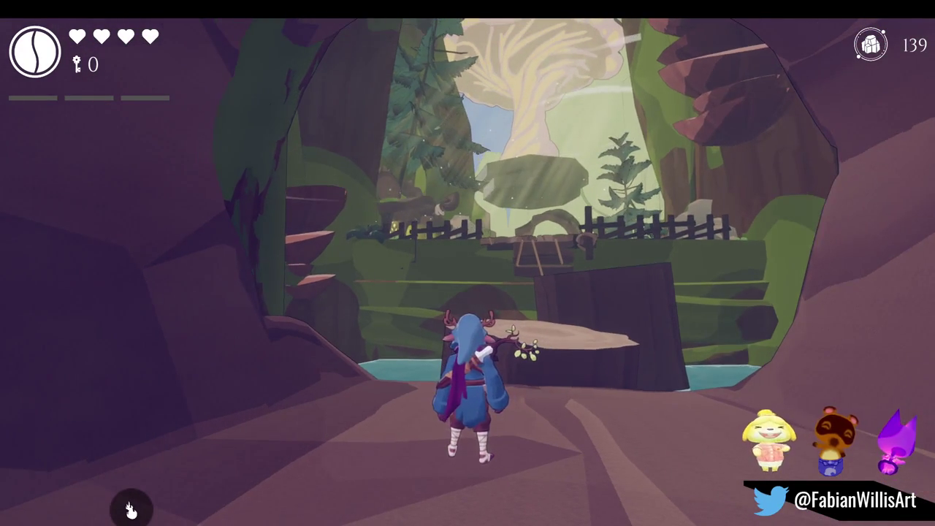
pyautogui.press('w')
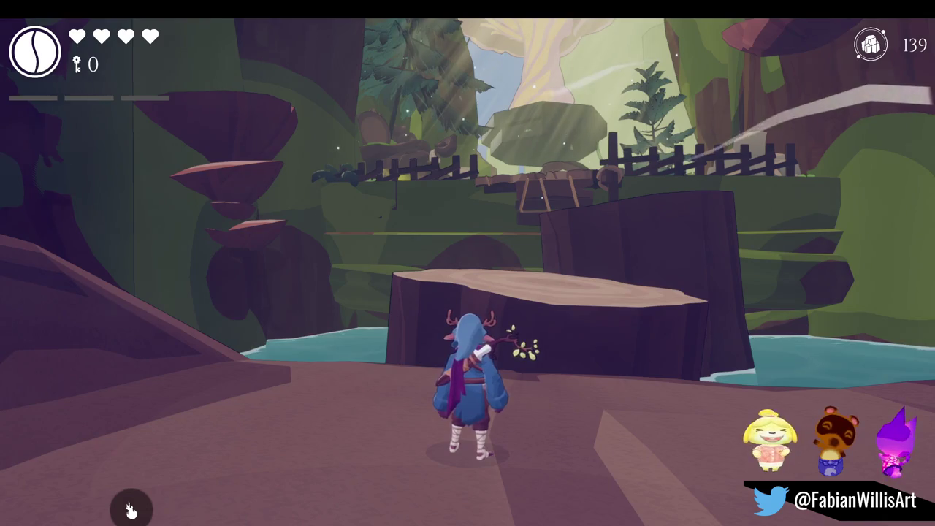
pyautogui.press('Escape')
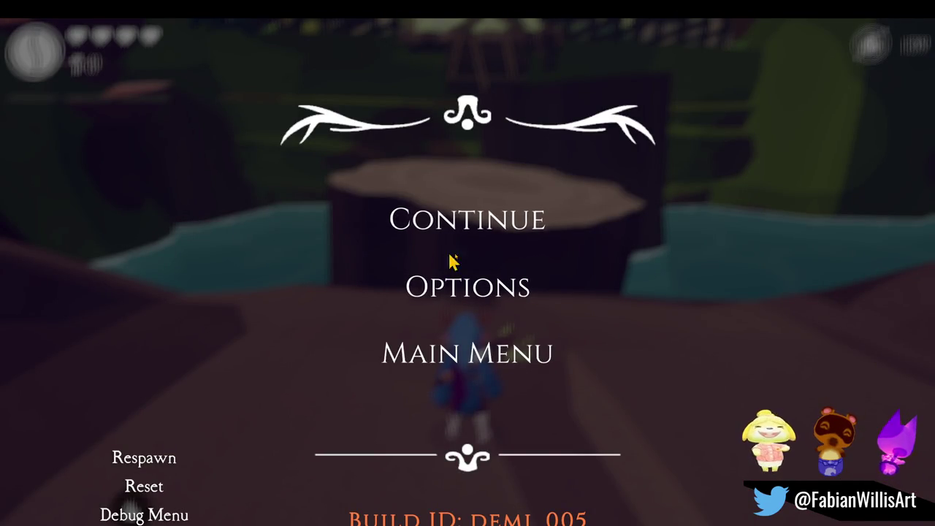
# Resume and re-pause the game, then switch to the Scene view framing the village.
pyautogui.click(342, 242)
pyautogui.press('Escape')
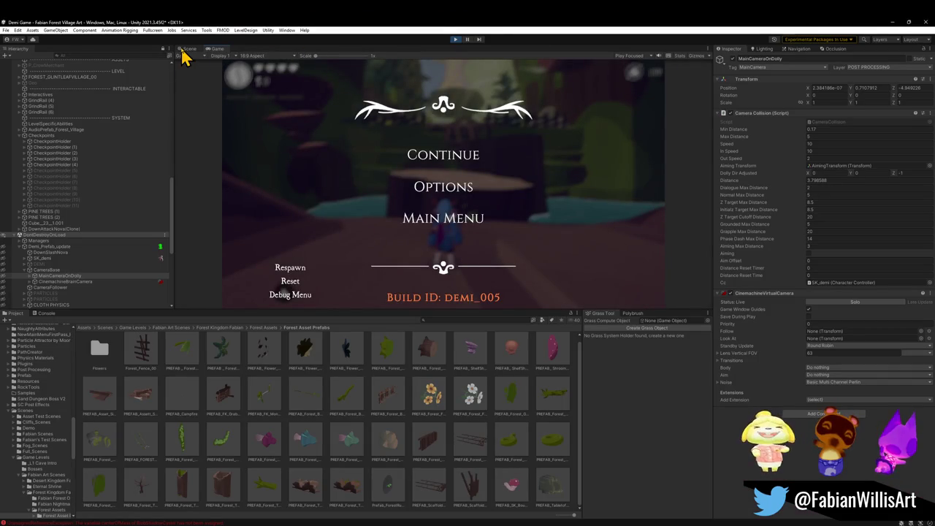
pyautogui.click(190, 49)
pyautogui.moveTo(482, 250)
pyautogui.mouseDown()
pyautogui.moveTo(499, 221)
pyautogui.moveTo(475, 202)
pyautogui.moveTo(486, 199)
pyautogui.moveTo(446, 229)
pyautogui.moveTo(526, 224)
pyautogui.moveTo(605, 270)
pyautogui.moveTo(489, 217)
pyautogui.moveTo(531, 226)
pyautogui.moveTo(461, 173)
pyautogui.moveTo(403, 149)
pyautogui.moveTo(484, 186)
pyautogui.moveTo(455, 186)
pyautogui.moveTo(472, 200)
pyautogui.moveTo(372, 158)
pyautogui.mouseUp()
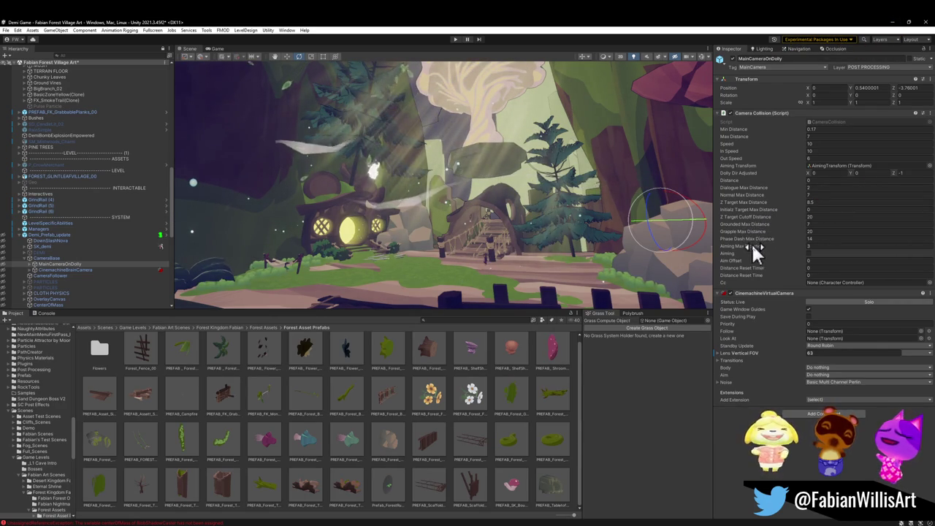
# Set Camera Collision's Grounded Max Distance to 5 and minimize Unity.
pyautogui.click(821, 224)
pyautogui.write('5')
pyautogui.press('Return')
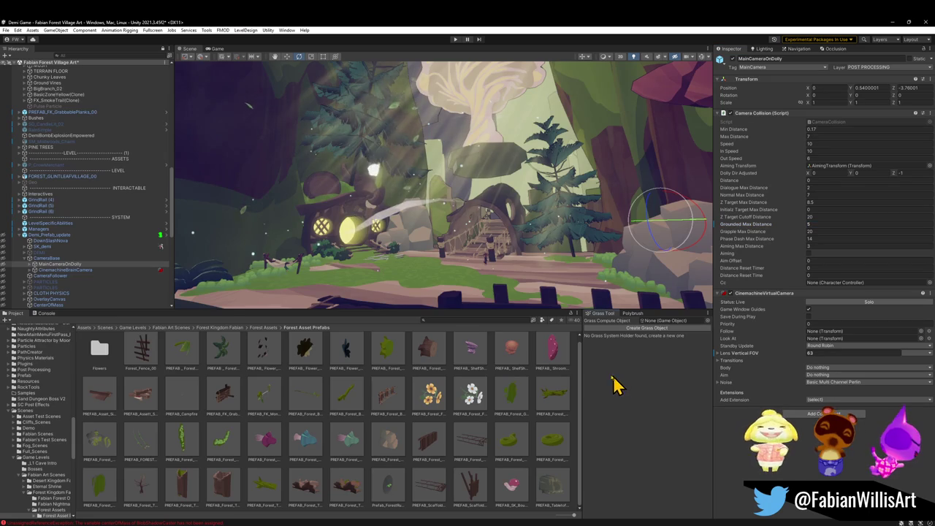
pyautogui.click(893, 23)
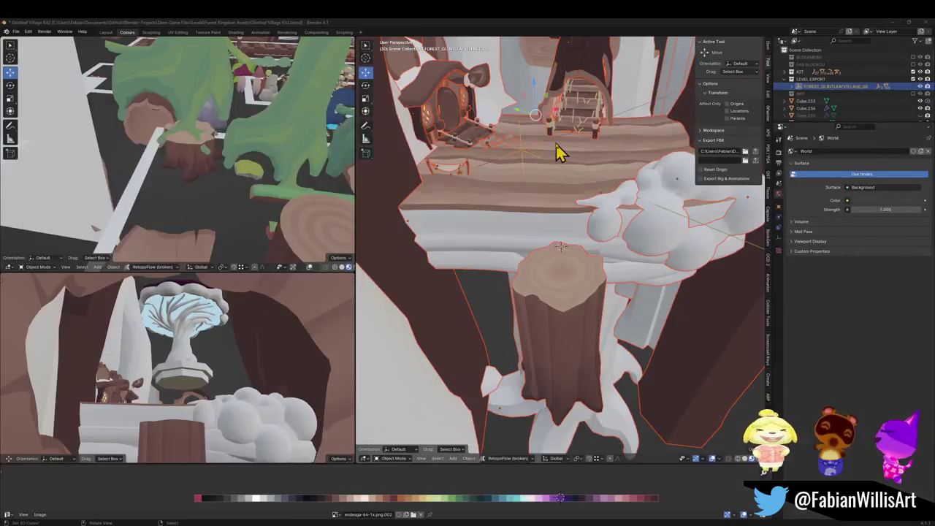
# Select the stump Cylinder.053 and bevel the rim of its top face in Edit Mode.
pyautogui.scroll(5, 551, 281)
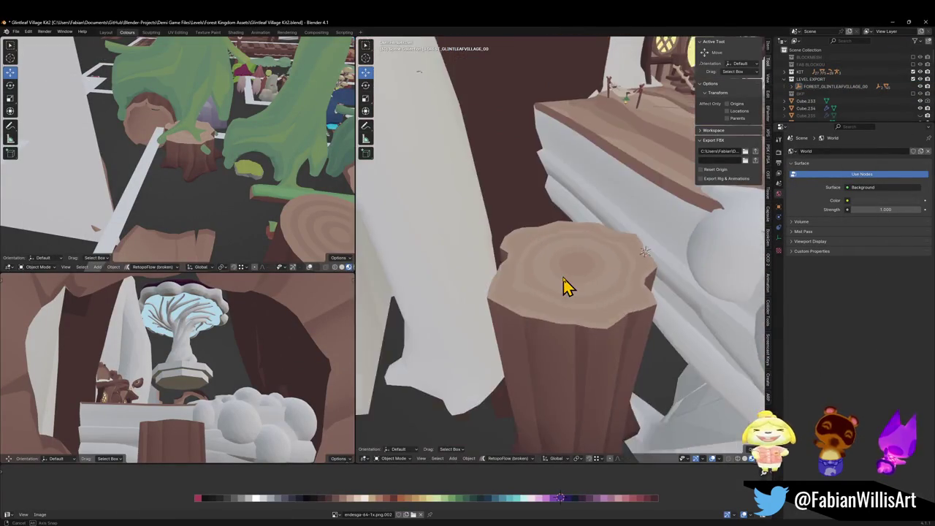
pyautogui.click(562, 305)
pyautogui.press('Tab')
pyautogui.scroll(4, 561, 305)
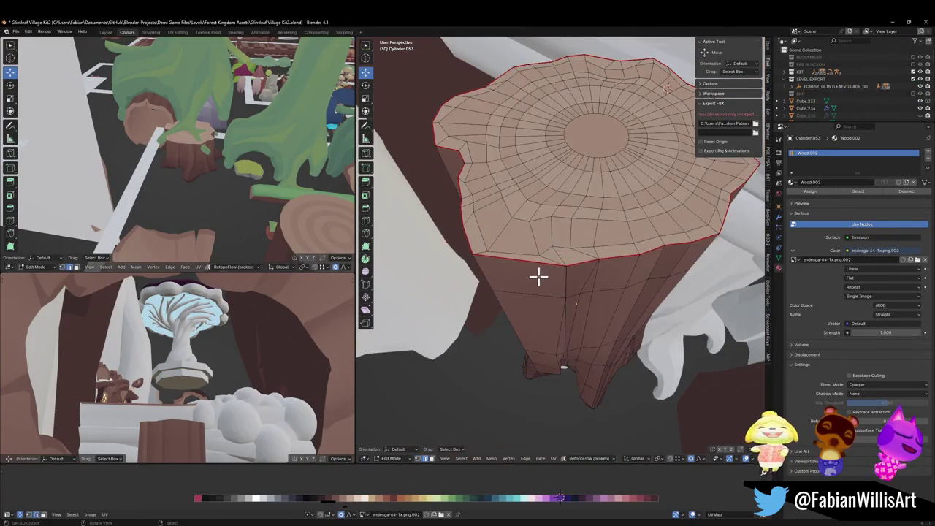
pyautogui.hotkey('ctrl', 'b')
pyautogui.click(597, 298)
# Add an edge loop just below the stump top and shift the top section along X.
pyautogui.hotkey('ctrl', 'r')
pyautogui.scroll(2, 567, 269)
pyautogui.click(569, 272)
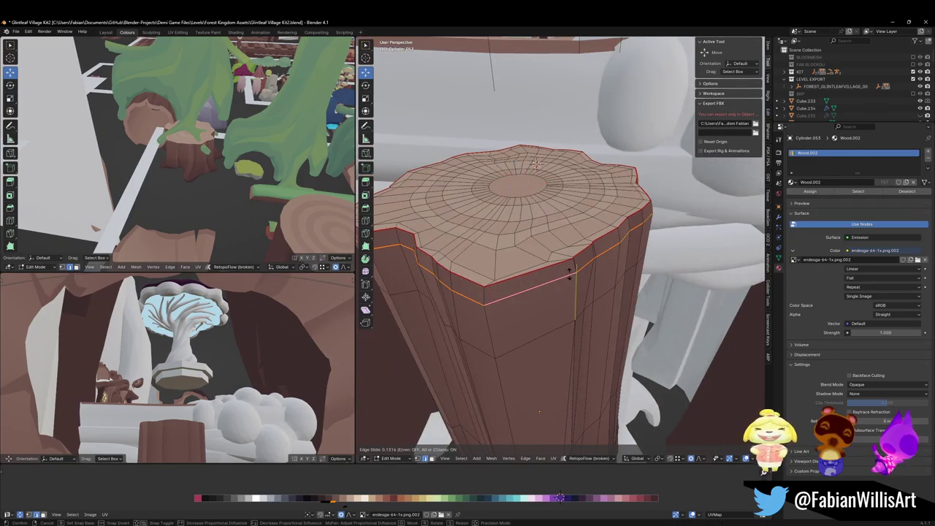
pyautogui.click(570, 288)
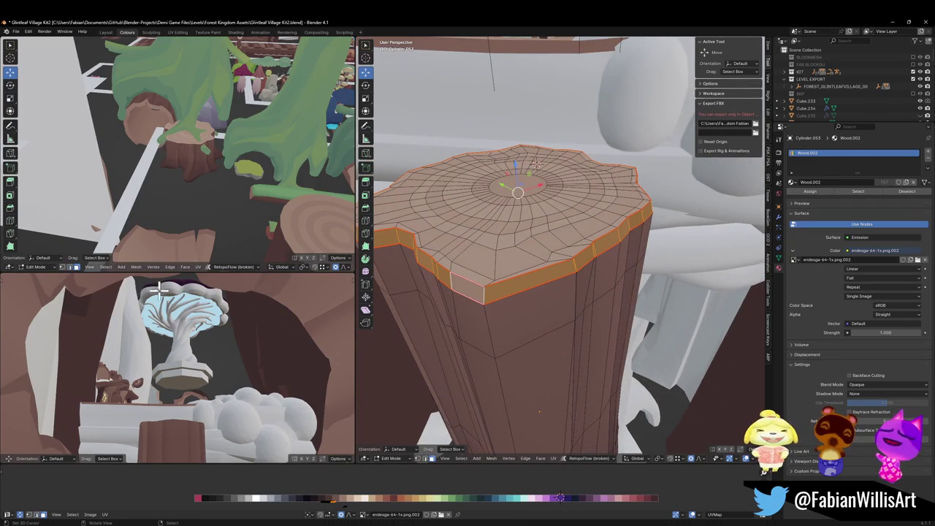
pyautogui.press('g')
pyautogui.press('x')
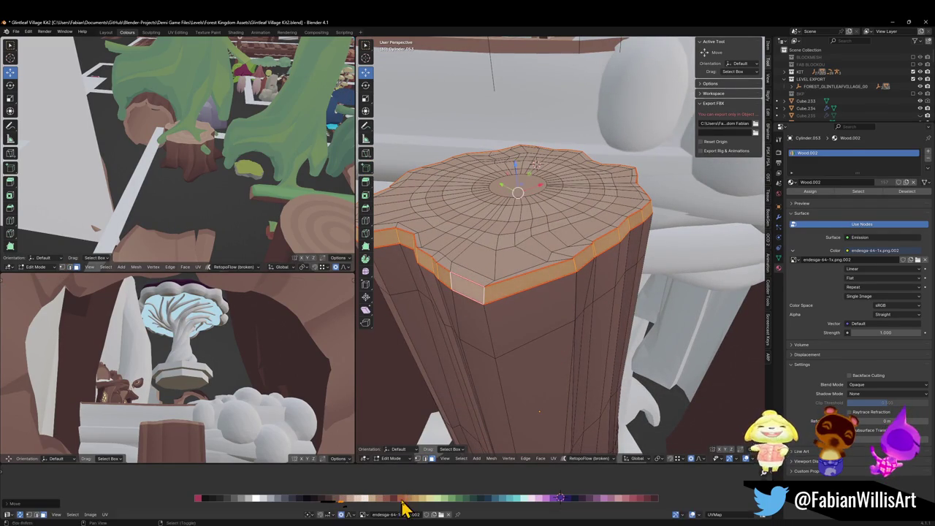
pyautogui.click(405, 508)
pyautogui.press('Tab')
pyautogui.scroll(-6, 552, 306)
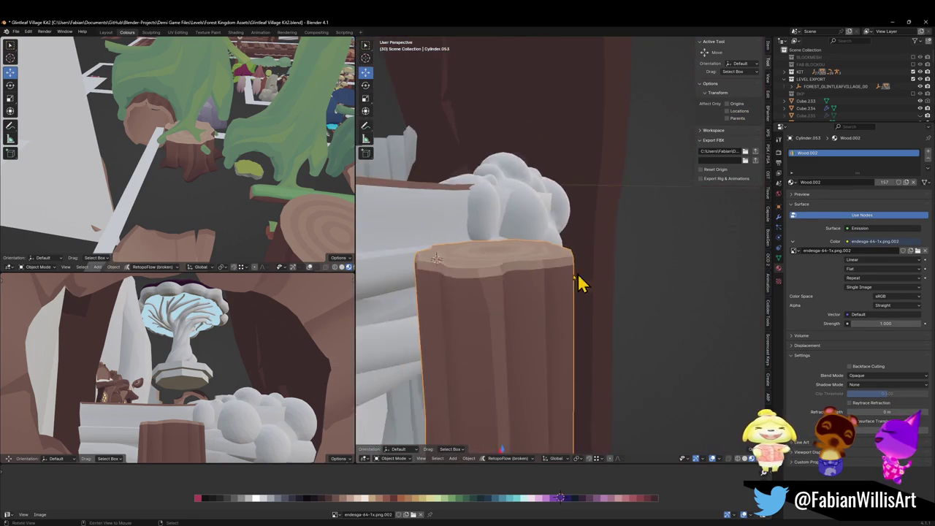
# Scale the stump's top rim outward by 1.102 with smooth proportional editing.
pyautogui.press('Tab')
pyautogui.scroll(2, 559, 299)
pyautogui.keyDown('alt'); pyautogui.click(524, 305); pyautogui.keyUp('alt')
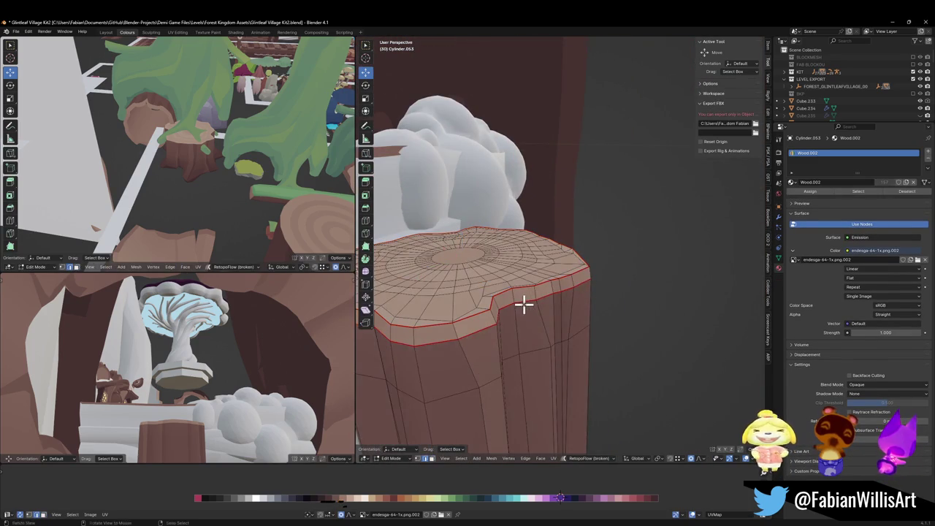
pyautogui.press('s')
pyautogui.scroll(20, 585, 283)
pyautogui.scroll(15, 592, 280)
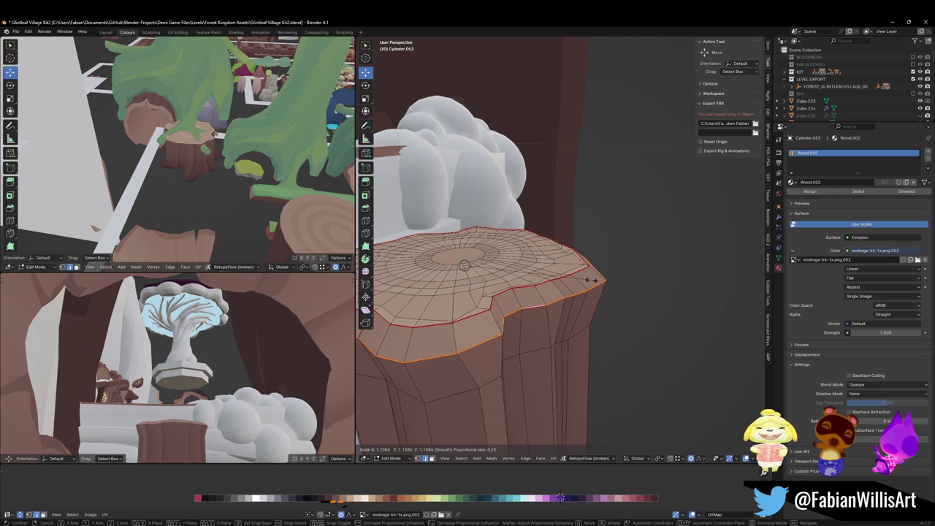
pyautogui.click(587, 280)
# Raise the rim about 0.034 m along Z, exit Edit Mode, and select the FOREST_GLINTLEAFVILLAGE_00 collection.
pyautogui.press('g')
pyautogui.press('z')
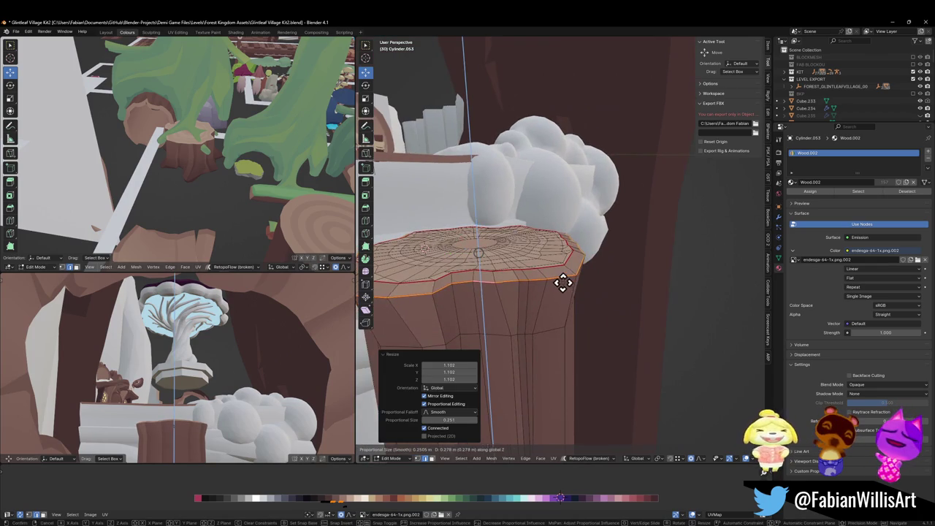
pyautogui.click(557, 327)
pyautogui.moveTo(557, 290)
pyautogui.mouseDown()
pyautogui.moveTo(466, 272)
pyautogui.moveTo(541, 301)
pyautogui.moveTo(563, 278)
pyautogui.moveTo(580, 304)
pyautogui.moveTo(658, 300)
pyautogui.moveTo(650, 317)
pyautogui.moveTo(556, 299)
pyautogui.moveTo(578, 313)
pyautogui.mouseUp()
pyautogui.press('Tab')
pyautogui.moveTo(640, 234); pyautogui.dragTo(567, 208)
pyautogui.click(459, 188)
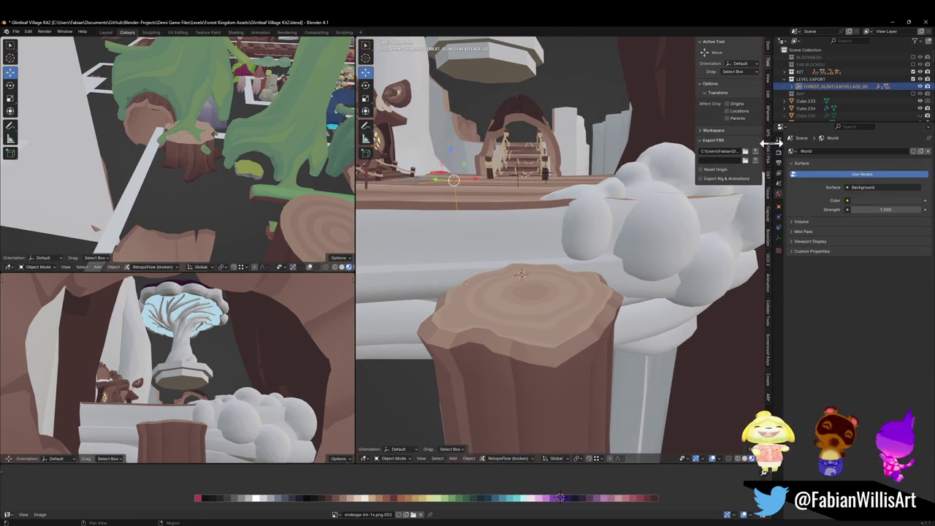
# Orbit toward the archway stairs and save Glintleaf Village Kit2.blend.
pyautogui.moveTo(519, 188)
pyautogui.mouseDown()
pyautogui.moveTo(538, 317)
pyautogui.moveTo(533, 159)
pyautogui.moveTo(528, 267)
pyautogui.moveTo(513, 211)
pyautogui.moveTo(561, 265)
pyautogui.moveTo(553, 253)
pyautogui.mouseUp()
pyautogui.scroll(6, 533, 161)
pyautogui.hotkey('ctrl', 's')
pyautogui.scroll(3, 528, 200)
pyautogui.scroll(-3, 536, 200)
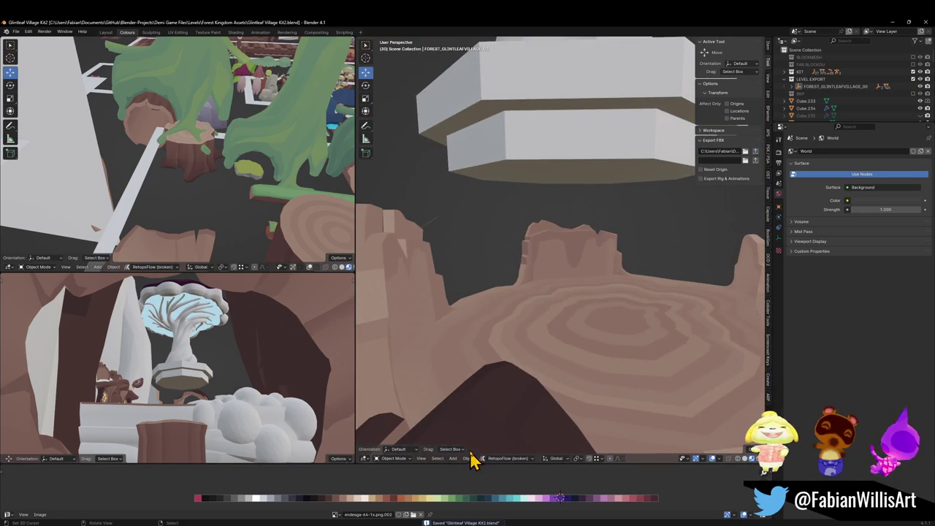
# Fly over the village using walk navigation.
pyautogui.hotkey('shift', '`')
pyautogui.press('s')
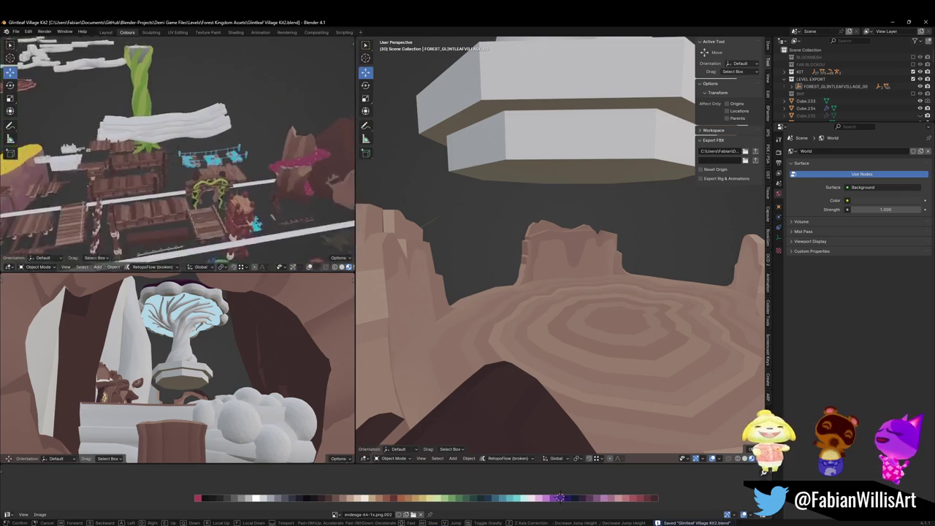
pyautogui.press('w')
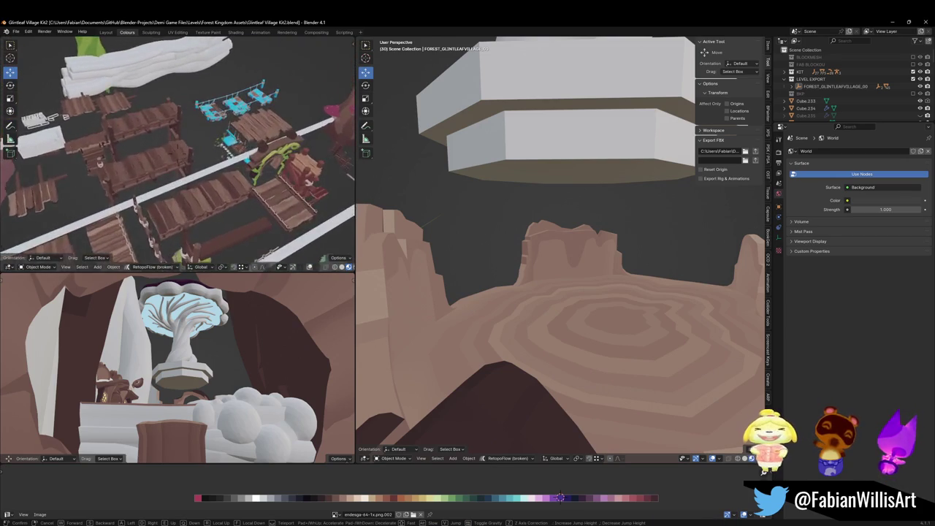
pyautogui.press('w')
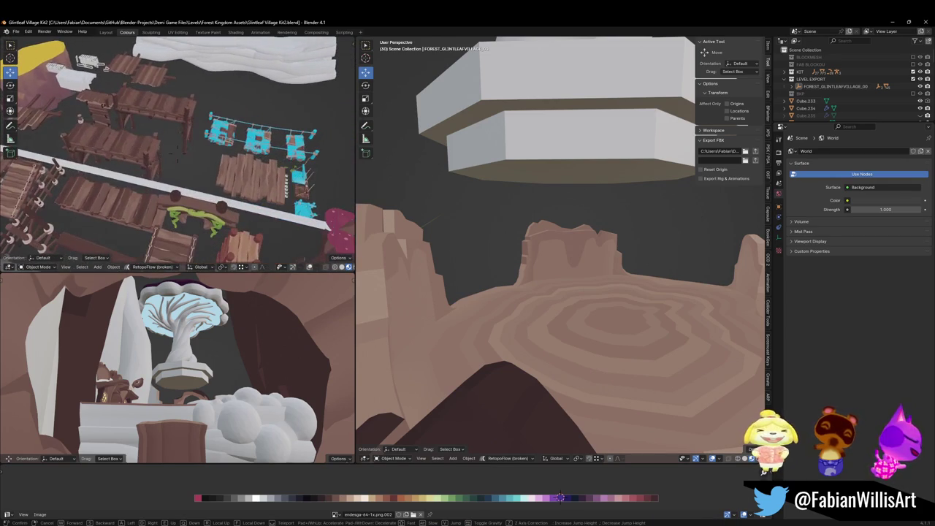
pyautogui.click(534, 108)
# Orbit around the statue base to look up at the floating tree platform's underside.
pyautogui.moveTo(534, 108)
pyautogui.mouseDown()
pyautogui.moveTo(553, 114)
pyautogui.moveTo(560, 229)
pyautogui.moveTo(610, 221)
pyautogui.mouseUp()
pyautogui.moveTo(595, 254)
pyautogui.mouseDown()
pyautogui.moveTo(521, 265)
pyautogui.moveTo(410, 241)
pyautogui.mouseUp()
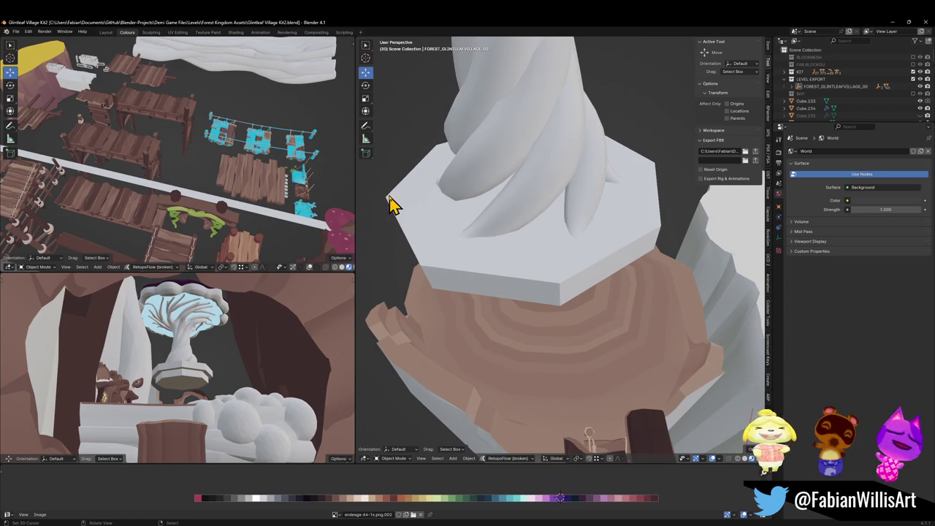
pyautogui.moveTo(391, 204)
pyautogui.mouseDown()
pyautogui.moveTo(507, 271)
pyautogui.moveTo(486, 221)
pyautogui.mouseUp()
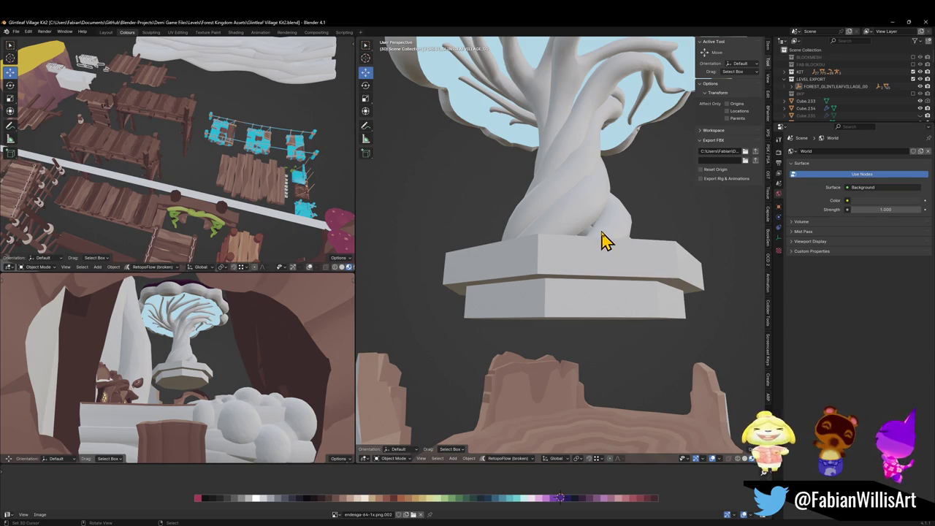
pyautogui.moveTo(573, 301); pyautogui.dragTo(578, 281)
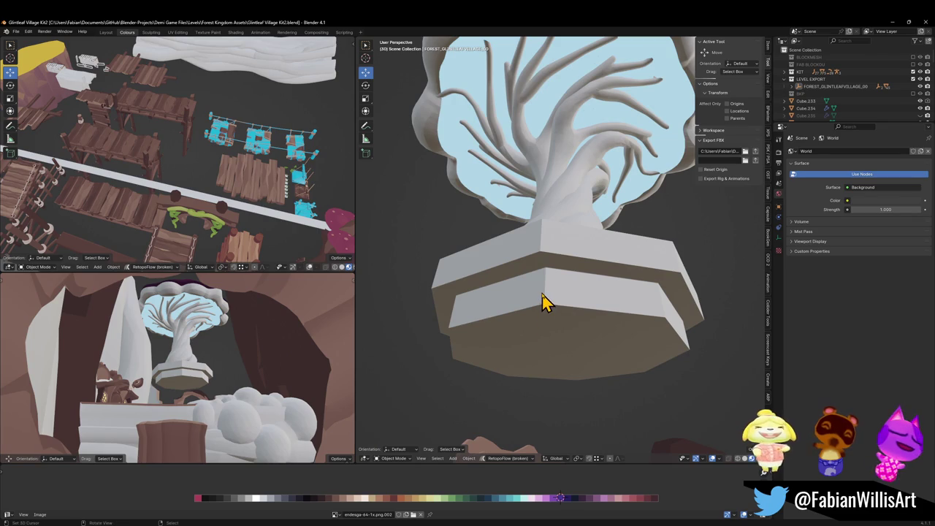
pyautogui.hotkey('shift', '`')
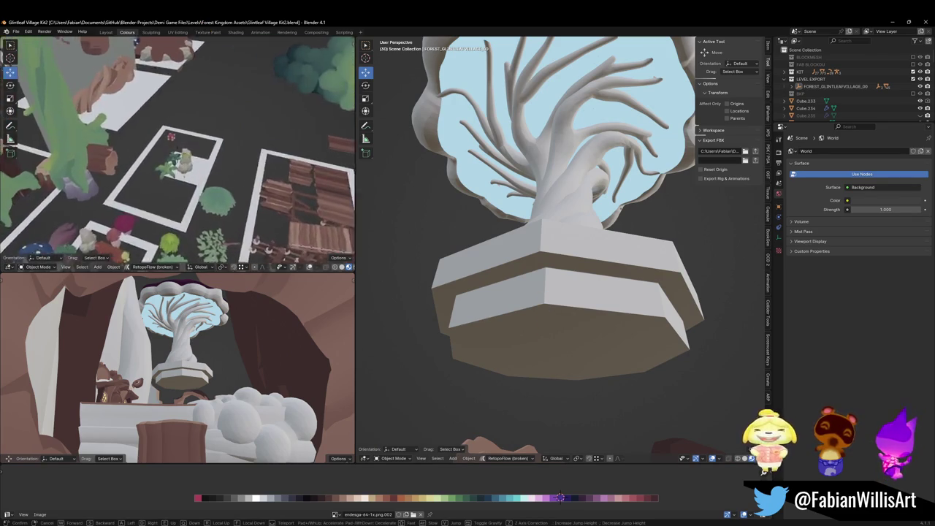
# Fly to the large mossy boulder and select Cube.138.
pyautogui.press('w')
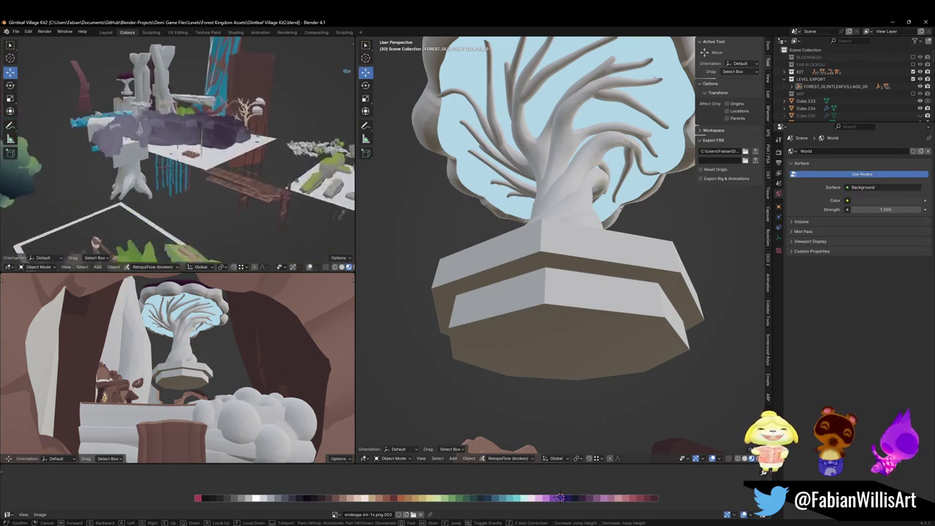
pyautogui.press('w')
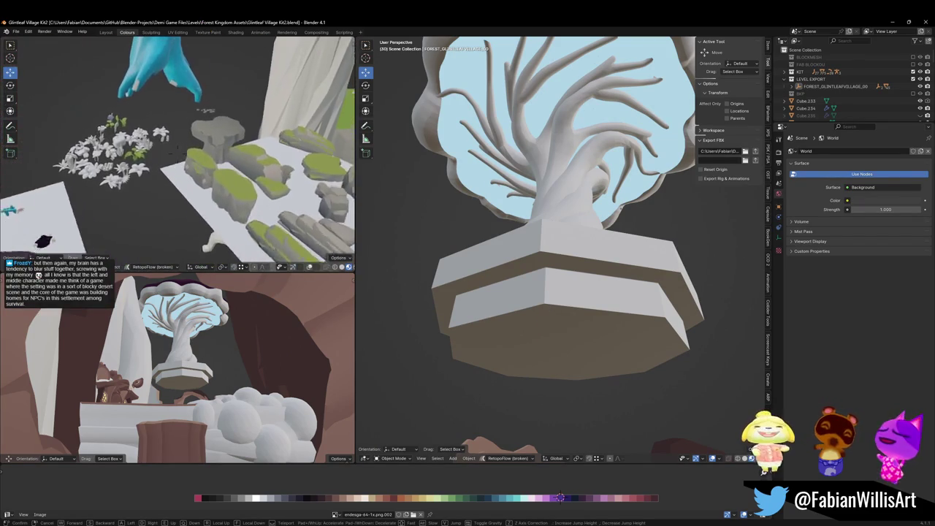
pyautogui.press('w')
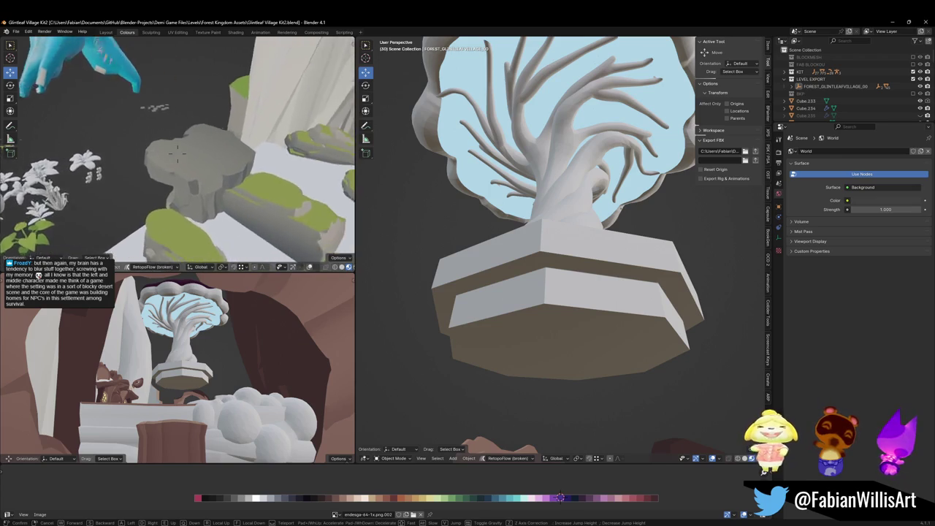
pyautogui.press('w')
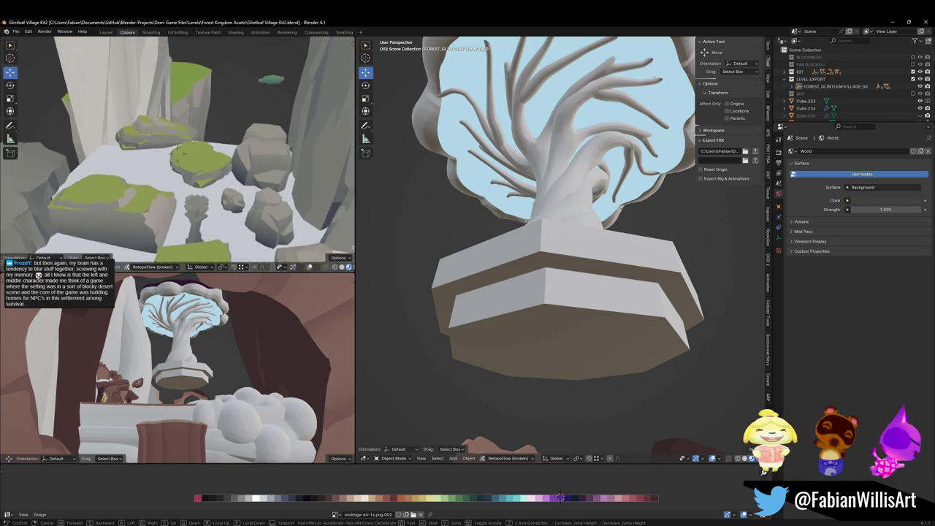
pyautogui.click(241, 172)
pyautogui.click(205, 182)
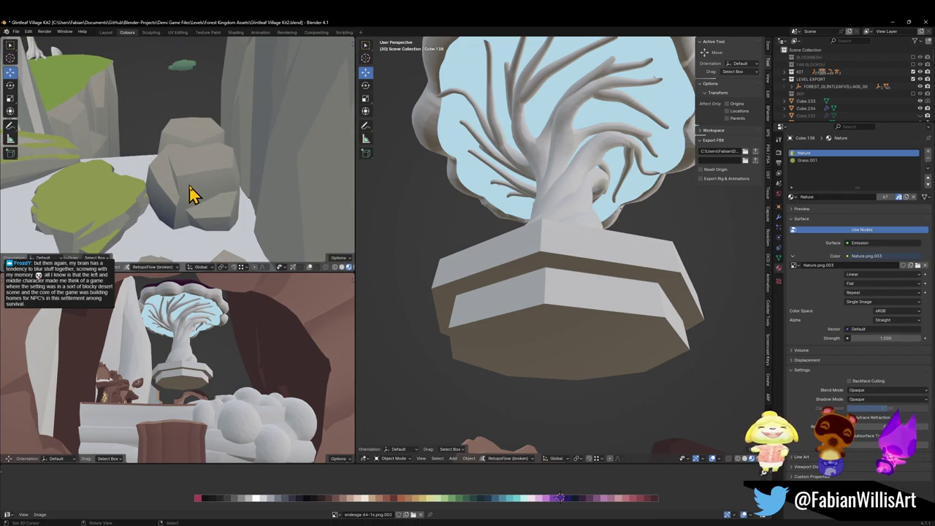
pyautogui.scroll(-5, 218, 223)
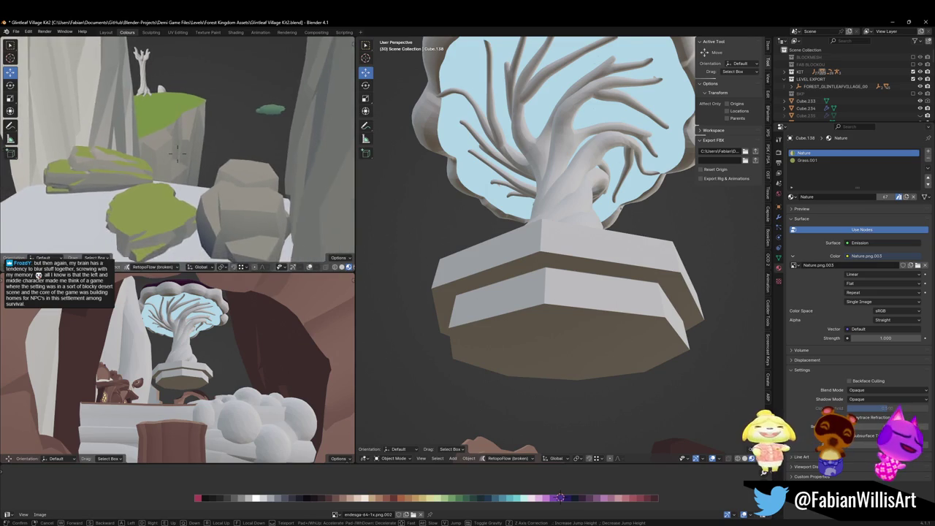
# Snap the boulder to a cursor under the platform and mirror it upside down on Z.
pyautogui.keyDown('shift'); pyautogui.rightClick(527, 347); pyautogui.keyUp('shift')
pyautogui.hotkey('shift', 's')
pyautogui.click(538, 323)
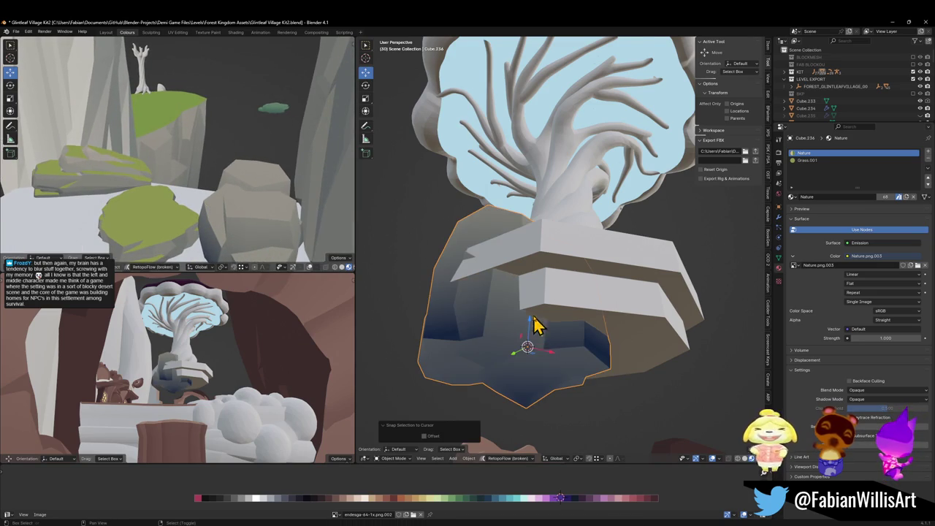
pyautogui.hotkey('ctrl', 'm')
pyautogui.press('z')
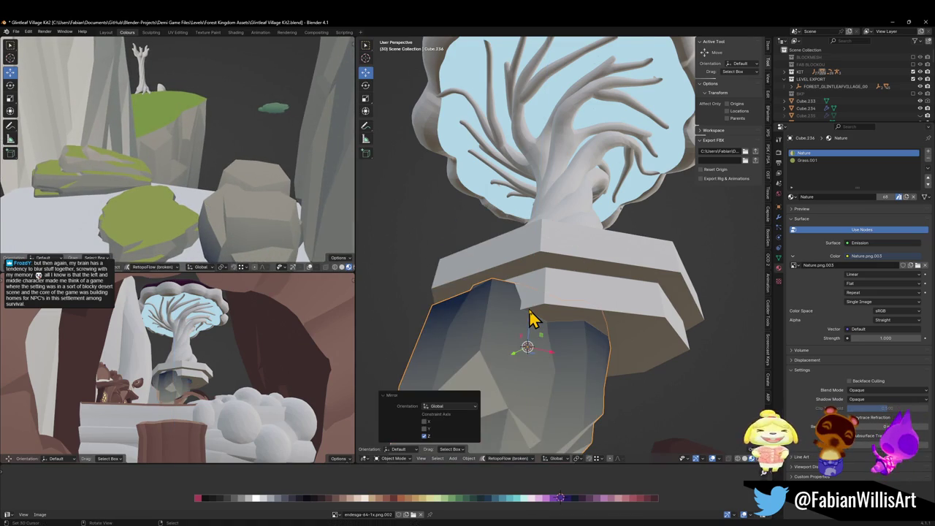
pyautogui.moveTo(473, 293); pyautogui.dragTo(577, 259)
# Resize and lower the rock along Z to fit under the platform, ending at 1.505 in X and Y.
pyautogui.press('s')
pyautogui.click(564, 236)
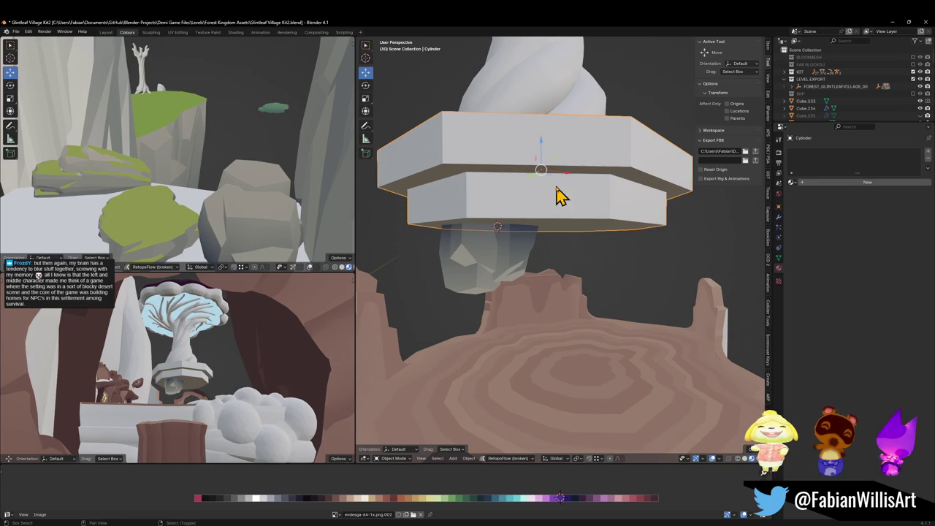
pyautogui.press('g')
pyautogui.press('z')
pyautogui.click(559, 236)
pyautogui.press('s')
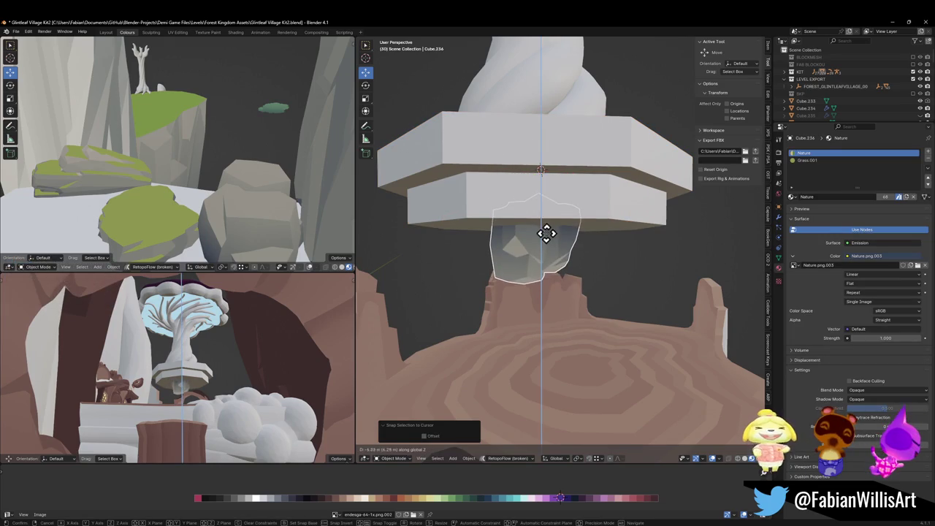
pyautogui.click(577, 242)
pyautogui.moveTo(577, 241)
pyautogui.mouseDown()
pyautogui.moveTo(605, 235)
pyautogui.moveTo(578, 244)
pyautogui.moveTo(552, 236)
pyautogui.mouseUp()
pyautogui.press('Tab')
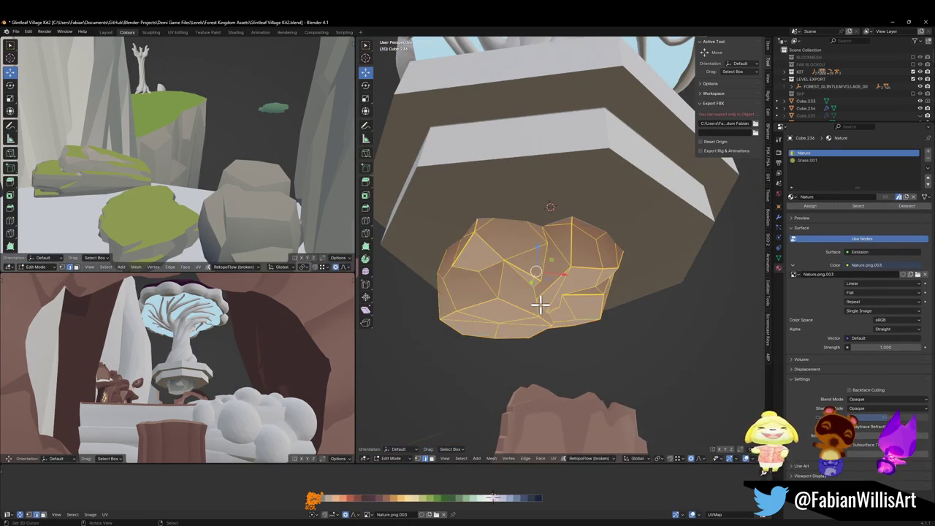
# Mirror the rock's UVs on X and slide them horizontally onto the grey palette swatches.
pyautogui.hotkey('ctrl', 'm')
pyautogui.press('x')
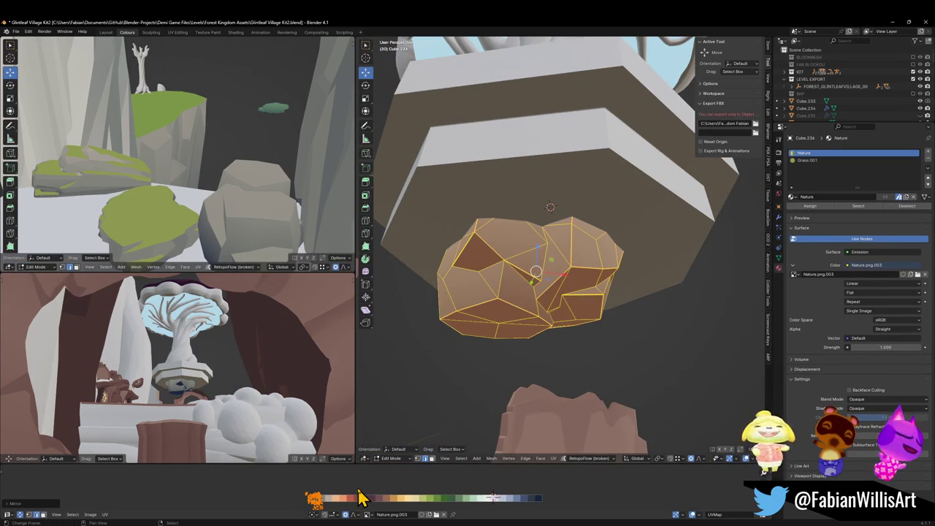
pyautogui.hotkey('shift', '`')
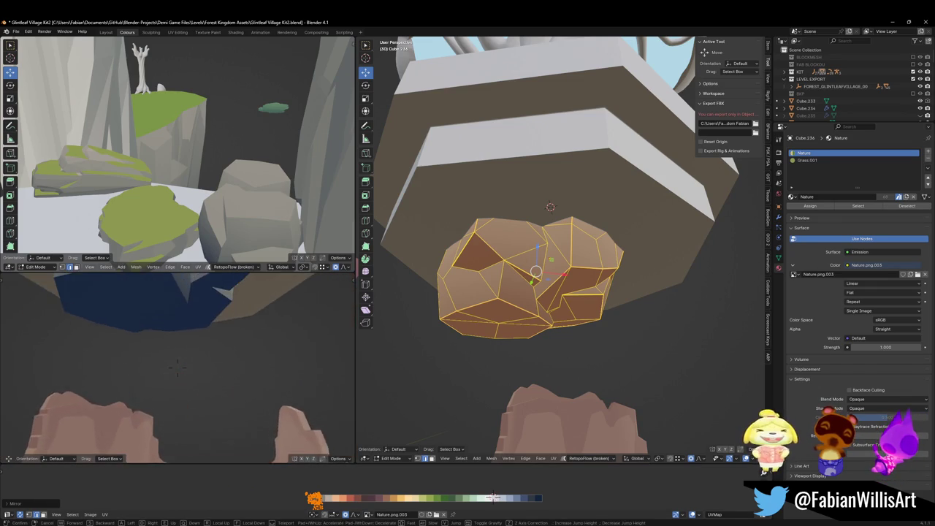
pyautogui.click(225, 335)
pyautogui.press('g')
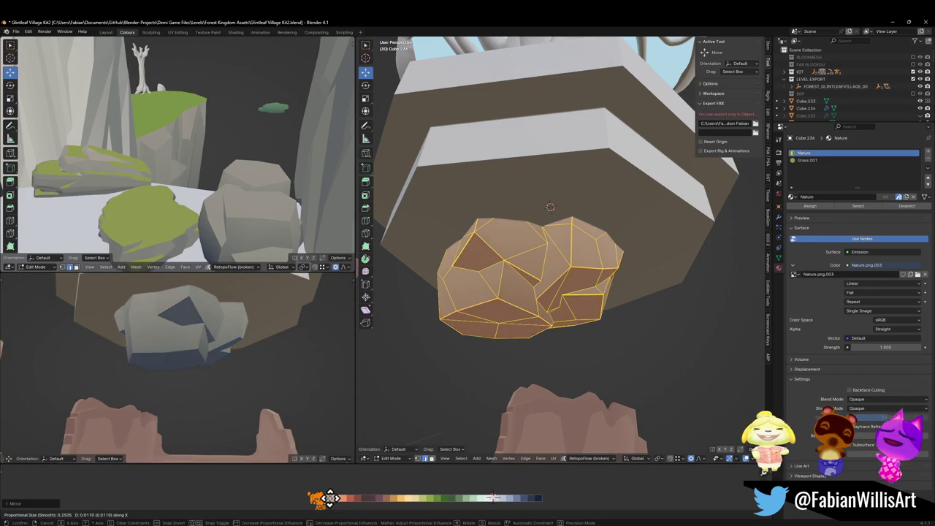
pyautogui.press('x')
pyautogui.click(328, 498)
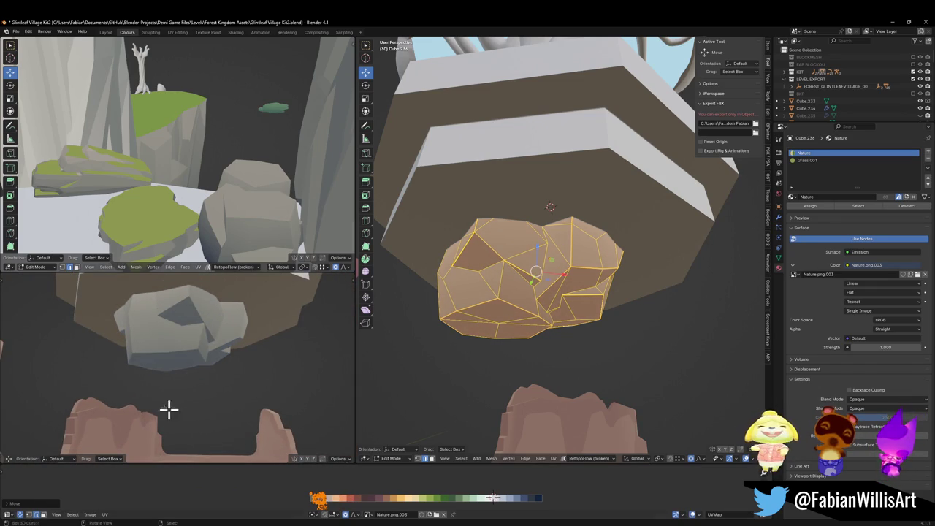
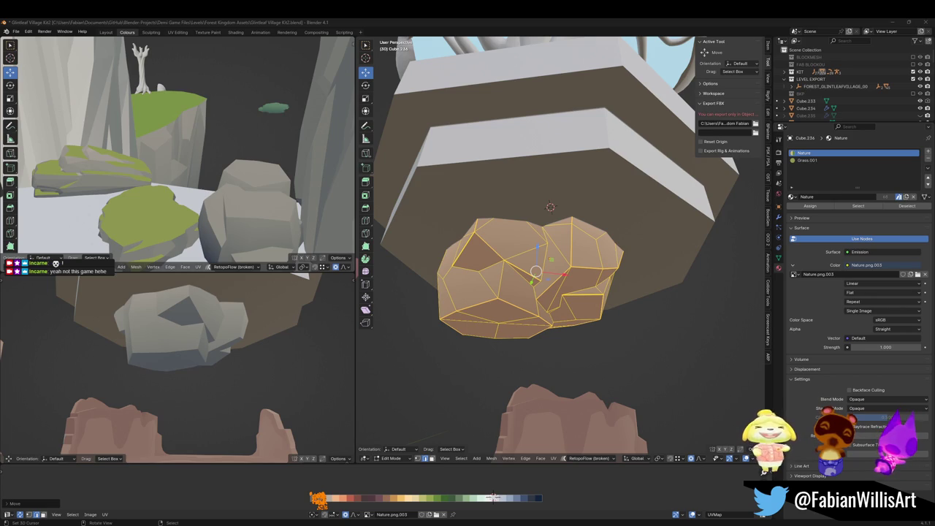
# Switch to Object Mode and start walk navigation, moving the top-left view back and up.
pyautogui.hotkey('ctrl', 'Tab')
pyautogui.click(597, 250)
pyautogui.hotkey('shift', '`')
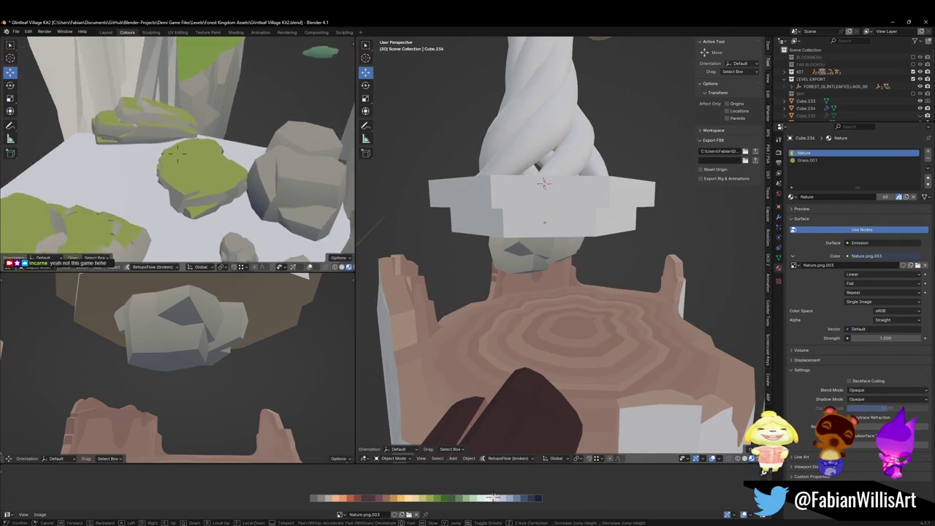
pyautogui.press('s')
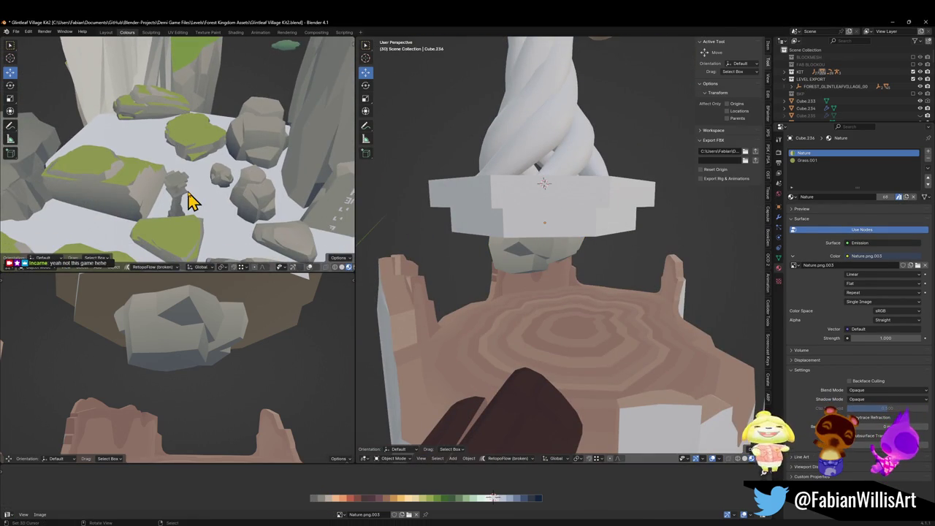
# Walk the top-left view over the mossy rocks toward the carved stone and pick a mossy rock.
pyautogui.press('w')
pyautogui.press('w')
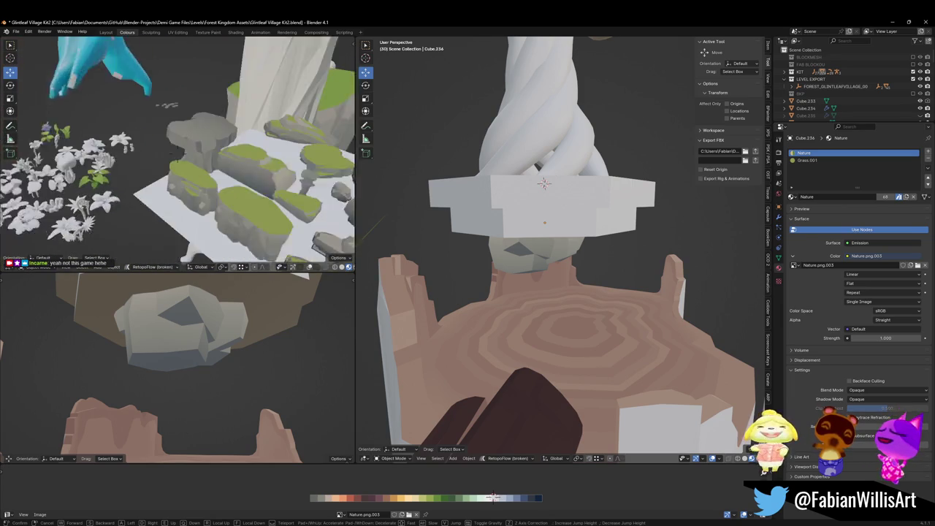
pyautogui.press('w')
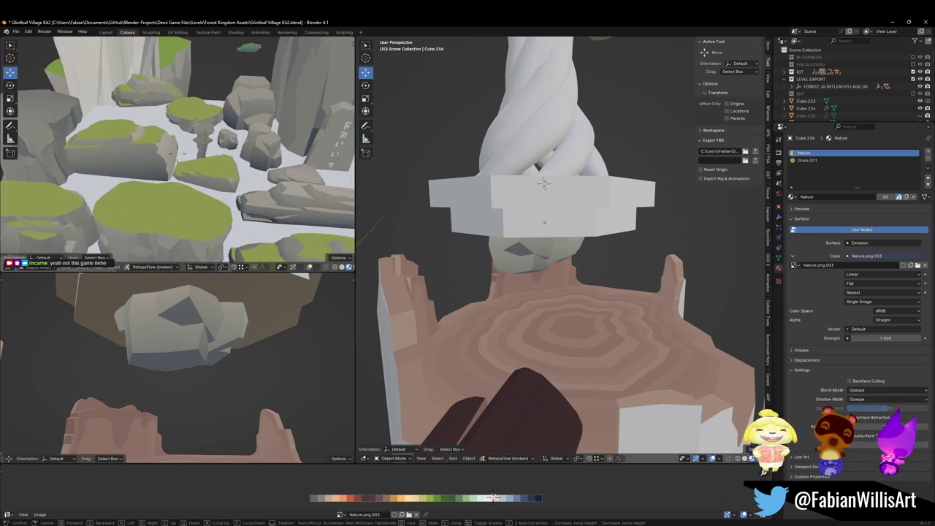
pyautogui.press('w')
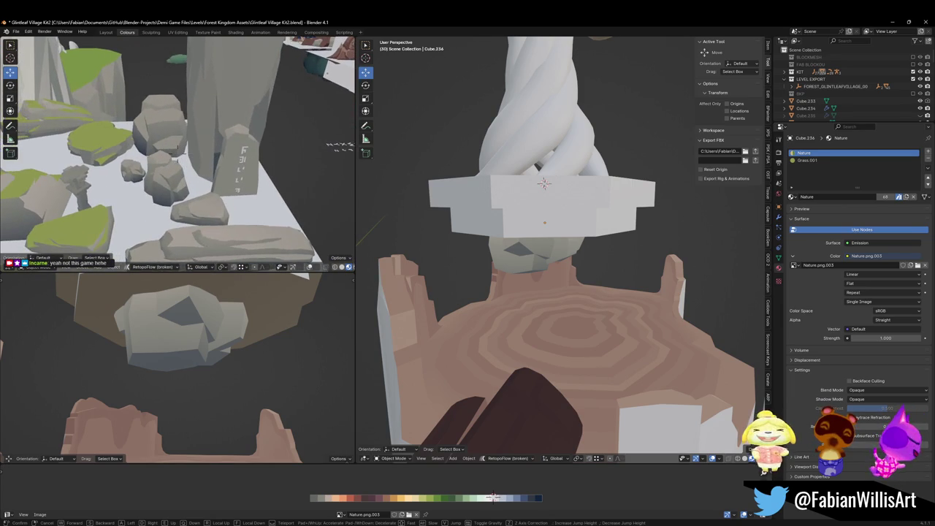
pyautogui.press('w')
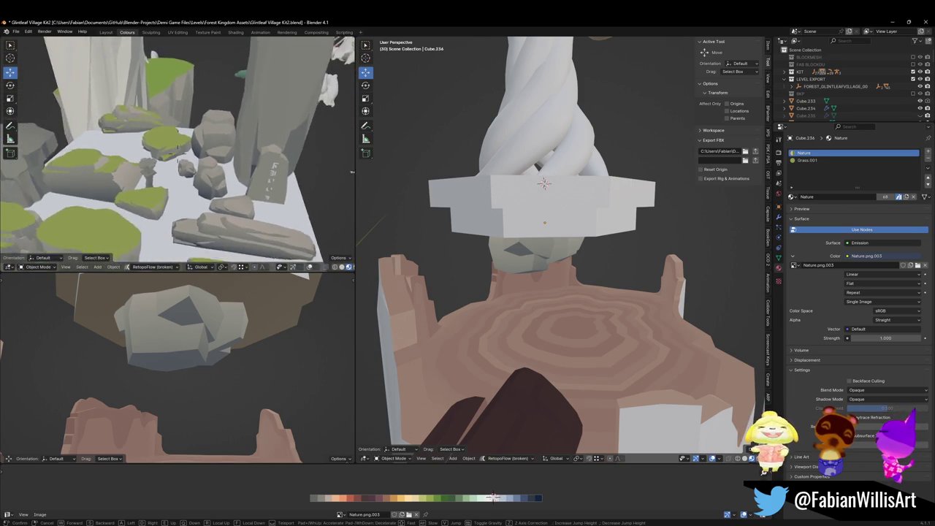
pyautogui.click(163, 155)
# Duplicate mossy rock DK_Terrain_03.002 and snap it to the 3D cursor, then delete it.
pyautogui.click(163, 154)
pyautogui.hotkey('shift', 'd')
pyautogui.rightClick(159, 148)
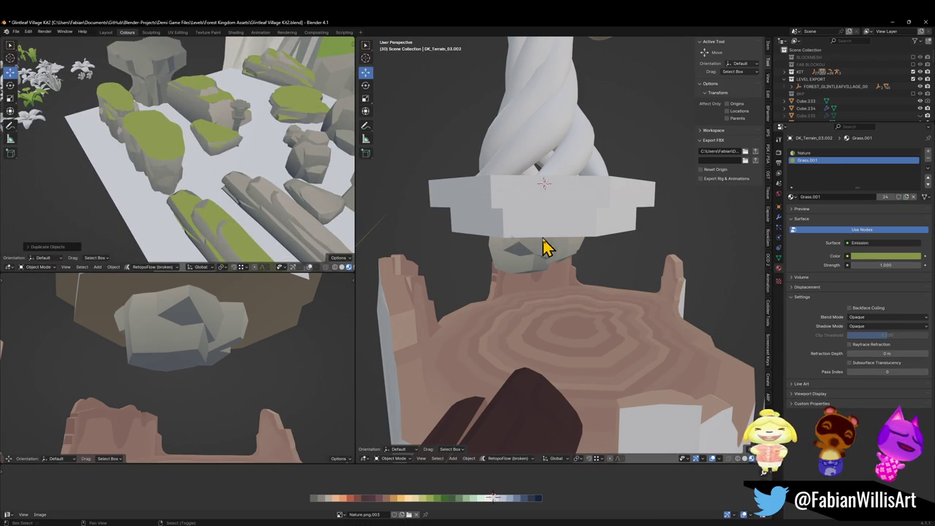
pyautogui.hotkey('shift', 's')
pyautogui.moveTo(534, 208)
pyautogui.mouseDown()
pyautogui.moveTo(607, 203)
pyautogui.moveTo(607, 232)
pyautogui.moveTo(620, 229)
pyautogui.moveTo(611, 241)
pyautogui.mouseUp()
pyautogui.hotkey('shift', '`')
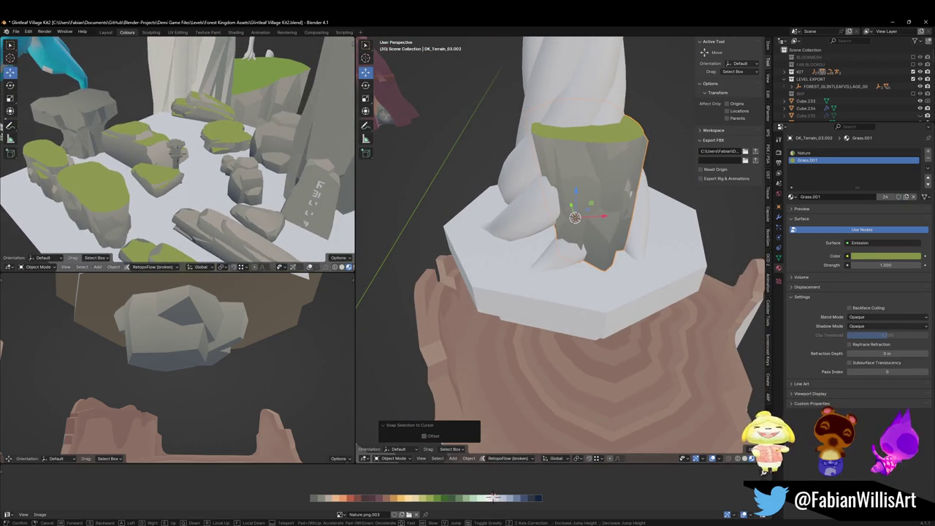
pyautogui.press('s')
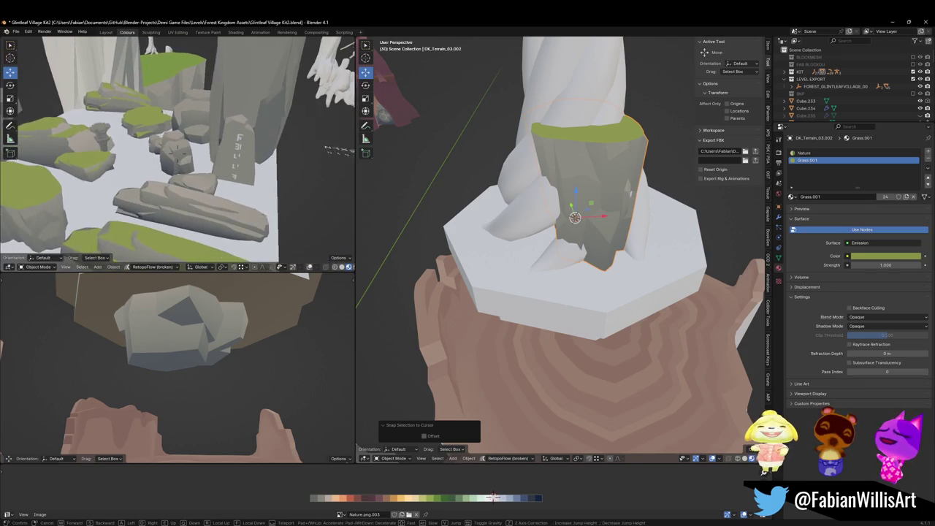
pyautogui.click(177, 154)
pyautogui.moveTo(617, 232)
pyautogui.mouseDown()
pyautogui.moveTo(601, 183)
pyautogui.moveTo(606, 167)
pyautogui.mouseUp()
pyautogui.press('Delete')
# Duplicate the grey rock under the trunk and raise the copy Cube.237 by 5.04 m.
pyautogui.click(608, 387)
pyautogui.moveTo(594, 334)
pyautogui.mouseDown()
pyautogui.moveTo(601, 355)
pyautogui.moveTo(581, 342)
pyautogui.moveTo(574, 317)
pyautogui.moveTo(591, 325)
pyautogui.moveTo(591, 298)
pyautogui.moveTo(611, 298)
pyautogui.moveTo(585, 281)
pyautogui.moveTo(584, 324)
pyautogui.mouseUp()
pyautogui.hotkey('shift', 'd')
pyautogui.rightClick(613, 345)
pyautogui.hotkey('ctrl', 'z')
pyautogui.click(584, 323)
pyautogui.scroll(2, 595, 328)
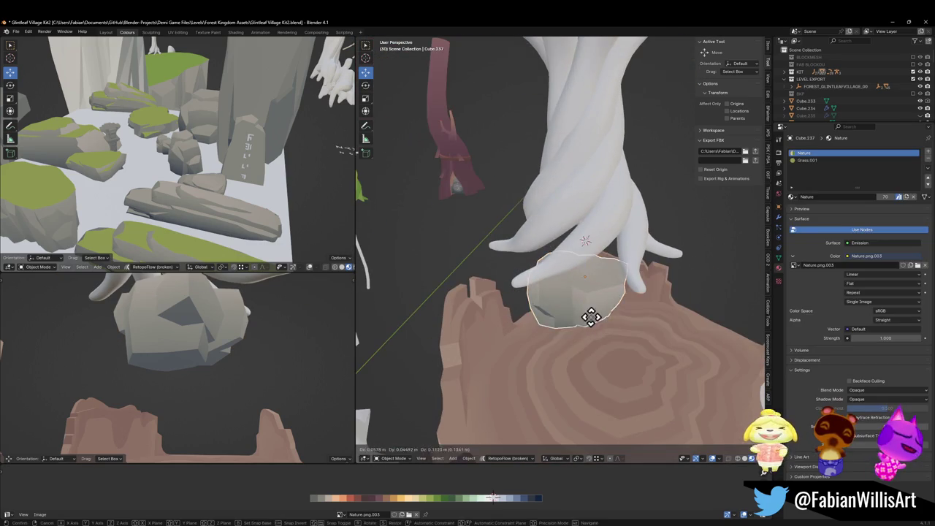
pyautogui.press('g')
pyautogui.press('z')
pyautogui.click(637, 318)
# Rotate the raised rock 54.4° around the Z axis.
pyautogui.moveTo(637, 318)
pyautogui.mouseDown()
pyautogui.moveTo(636, 271)
pyautogui.moveTo(656, 271)
pyautogui.moveTo(649, 283)
pyautogui.moveTo(637, 263)
pyautogui.mouseUp()
pyautogui.press('r')
pyautogui.press('z')
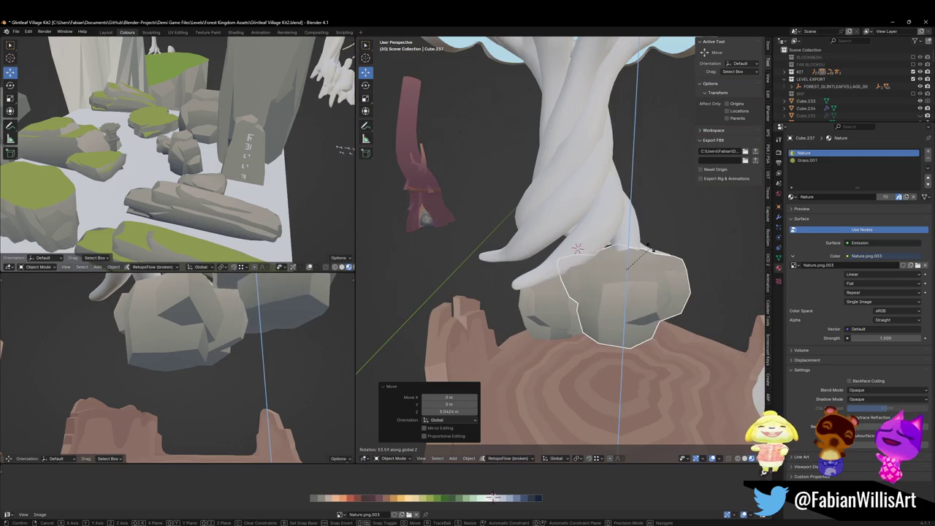
pyautogui.click(653, 265)
# Duplicate the raised rock, slide the copy horizontally, and turn it -96.3° around Z.
pyautogui.scroll(2, 637, 307)
pyautogui.hotkey('shift', 'd')
pyautogui.hotkey('shift', 'z')
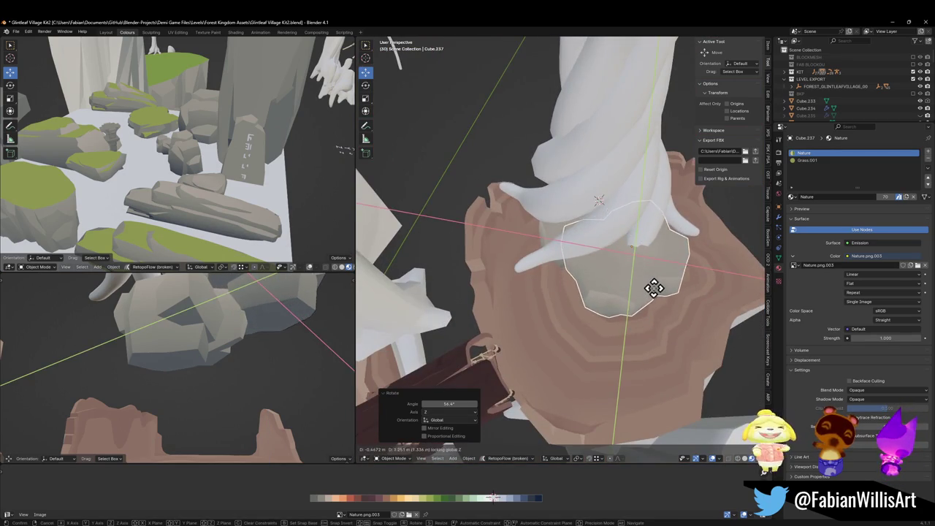
pyautogui.click(568, 270)
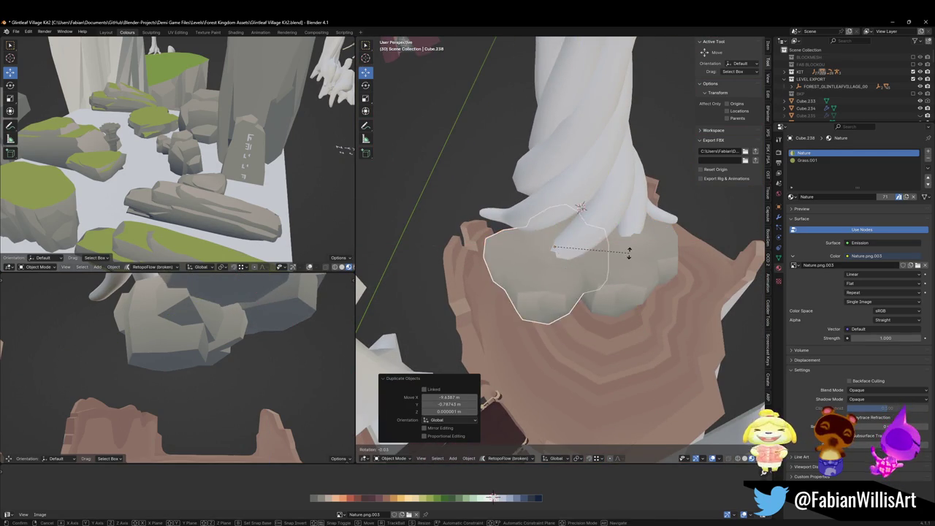
pyautogui.press('r')
pyautogui.press('z')
pyautogui.click(545, 322)
# Widen the new rock copy horizontally to a scale of 1.069.
pyautogui.moveTo(544, 322)
pyautogui.mouseDown()
pyautogui.moveTo(591, 303)
pyautogui.moveTo(599, 317)
pyautogui.moveTo(572, 277)
pyautogui.mouseUp()
pyautogui.press('g')
pyautogui.hotkey('shift', 'z')
pyautogui.press('s')
pyautogui.click(428, 292)
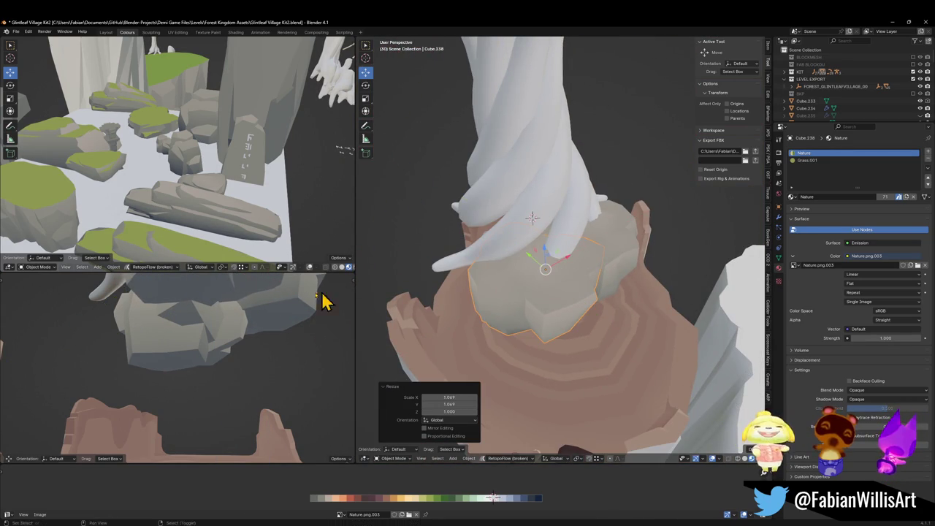
# Undo the recent rock adjustments, then select rock Cube.238 and the upper rock Cube.237.
pyautogui.hotkey('shift', '`')
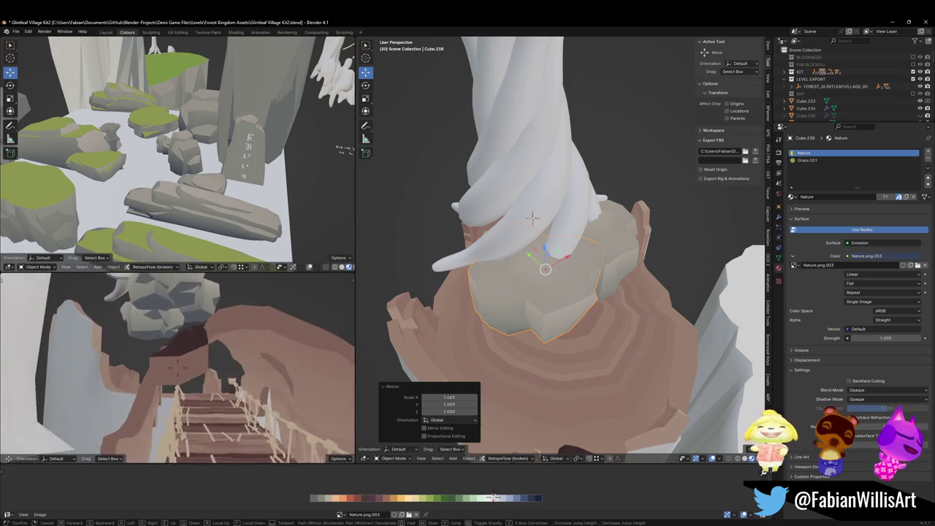
pyautogui.click(236, 327)
pyautogui.hotkey('ctrl', 'z')
pyautogui.hotkey('ctrl', 'z')
pyautogui.hotkey('ctrl', 'z')
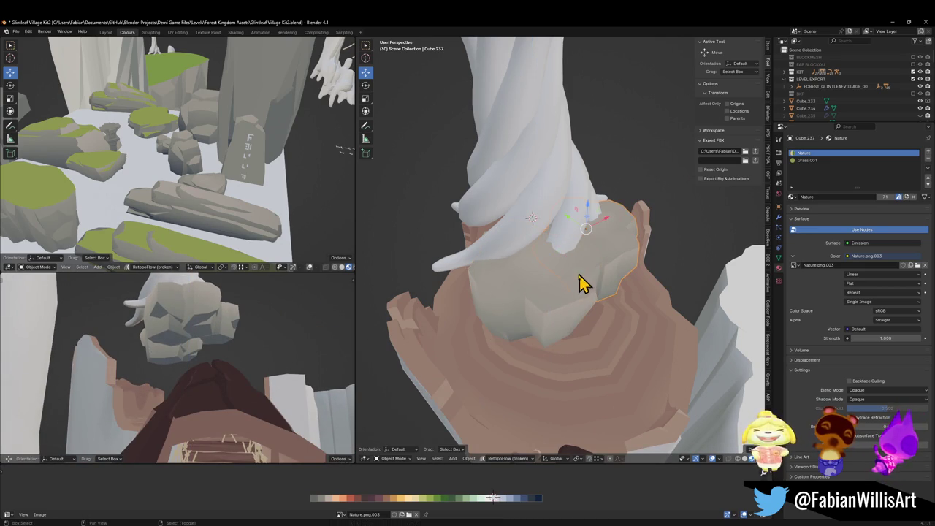
pyautogui.click(537, 277)
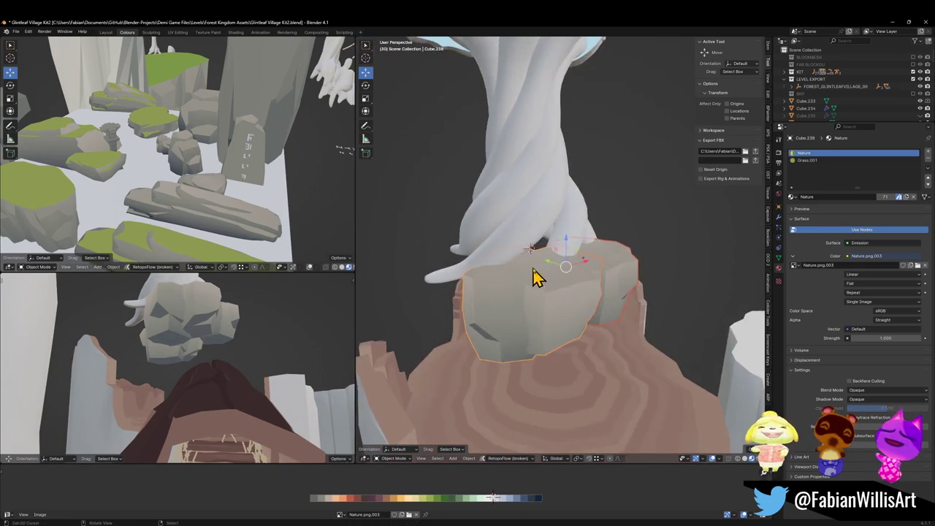
pyautogui.hotkey('ctrl', 'z')
pyautogui.scroll(3, 555, 270)
pyautogui.scroll(-3, 551, 282)
pyautogui.click(616, 271)
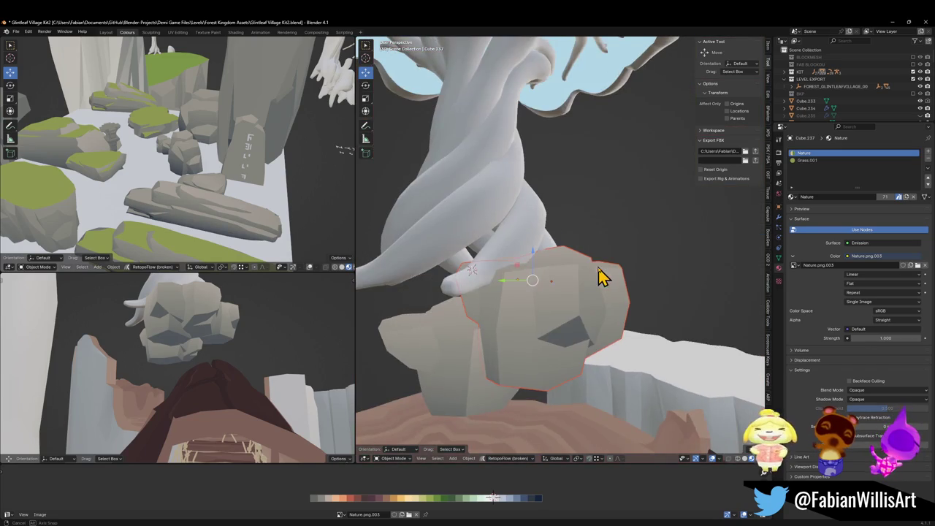
# Shift the colour mapping of rocks Cube.237 and Cube.236 to a new palette colour.
pyautogui.keyDown('shift'); pyautogui.click(442, 353); pyautogui.keyUp('shift')
pyautogui.press('Tab')
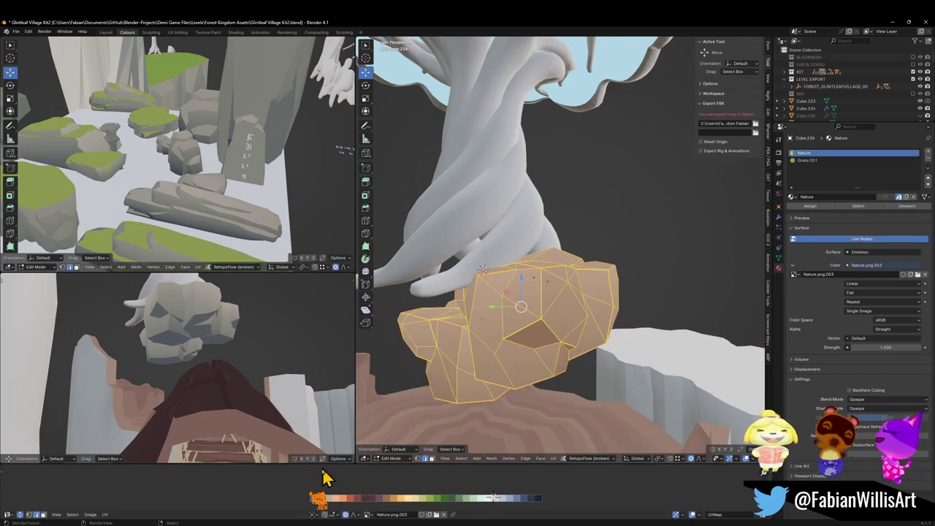
pyautogui.press('s')
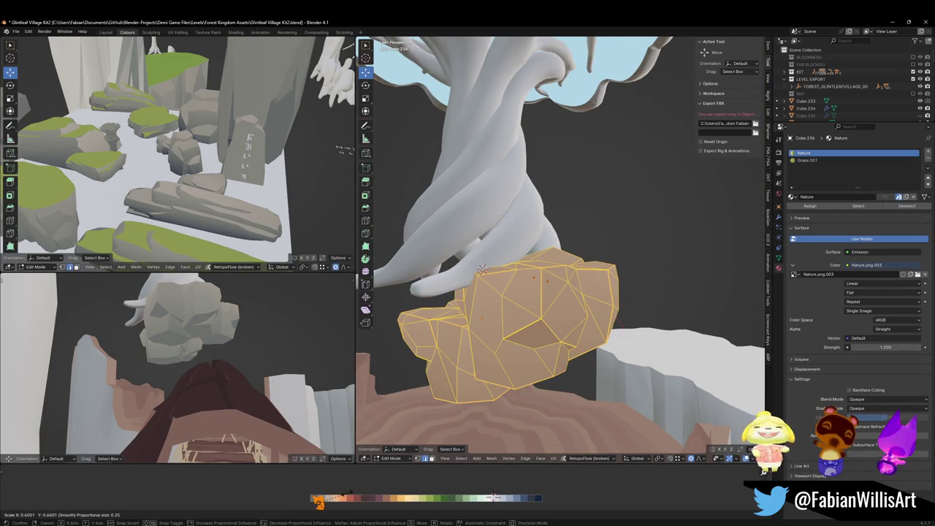
pyautogui.click(349, 494)
pyautogui.press('g')
pyautogui.press('x')
pyautogui.click(358, 494)
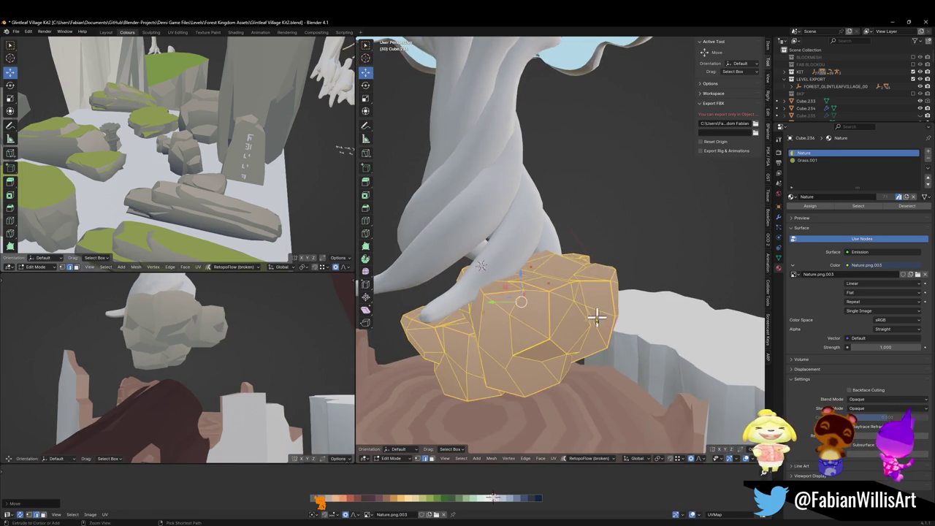
pyautogui.press('Tab')
# Duplicate the rocks as Cube.239, save the scene, and rotate the copy -65.3° around Z.
pyautogui.hotkey('shift', 'd')
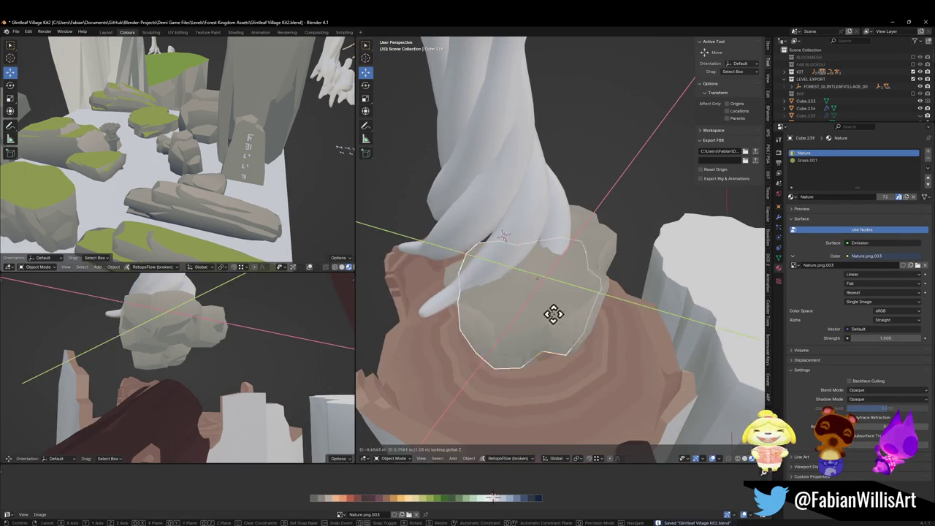
pyautogui.click(468, 332)
pyautogui.hotkey('ctrl', 's')
pyautogui.press('r')
pyautogui.press('z')
pyautogui.click(469, 347)
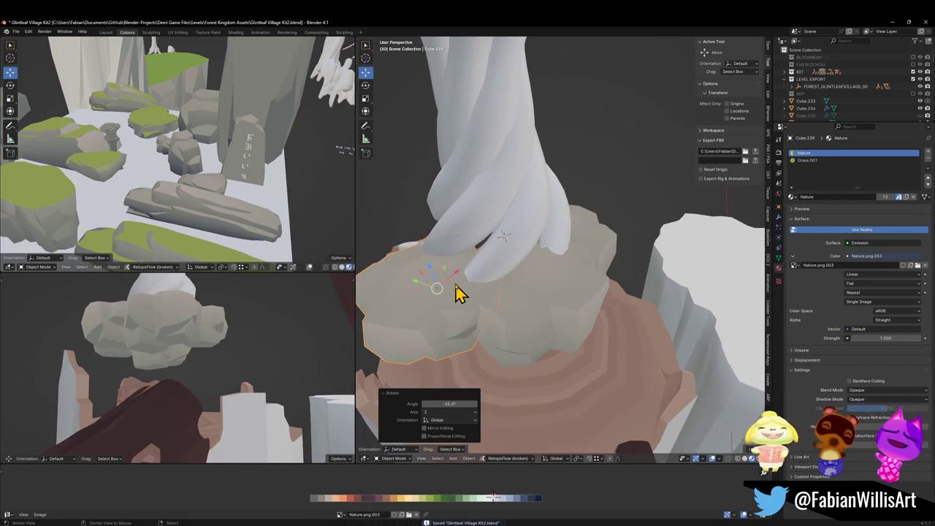
# Add a horizontal copy Cube.240 and rotate it 54.5° around Z.
pyautogui.hotkey('shift', 'd')
pyautogui.hotkey('shift', 'z')
pyautogui.click(512, 287)
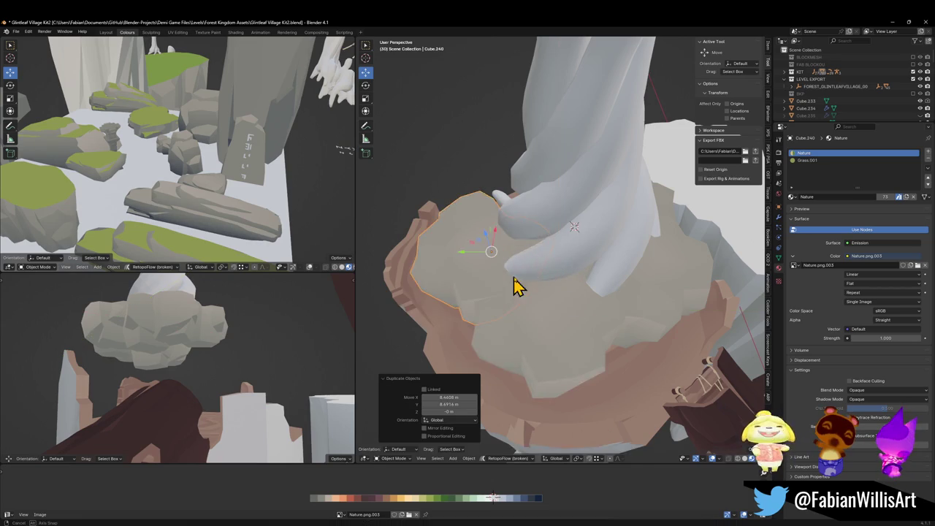
pyautogui.press('r')
pyautogui.press('z')
pyautogui.click(538, 293)
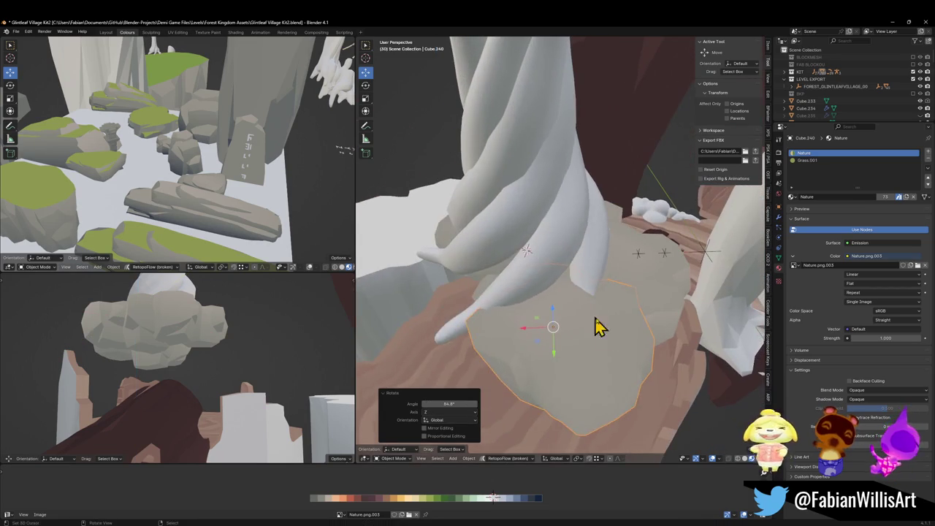
# Place two more level copies of the rock, Cube.241 and one beside the roots.
pyautogui.hotkey('shift', 'd')
pyautogui.hotkey('shift', 'z')
pyautogui.click(475, 303)
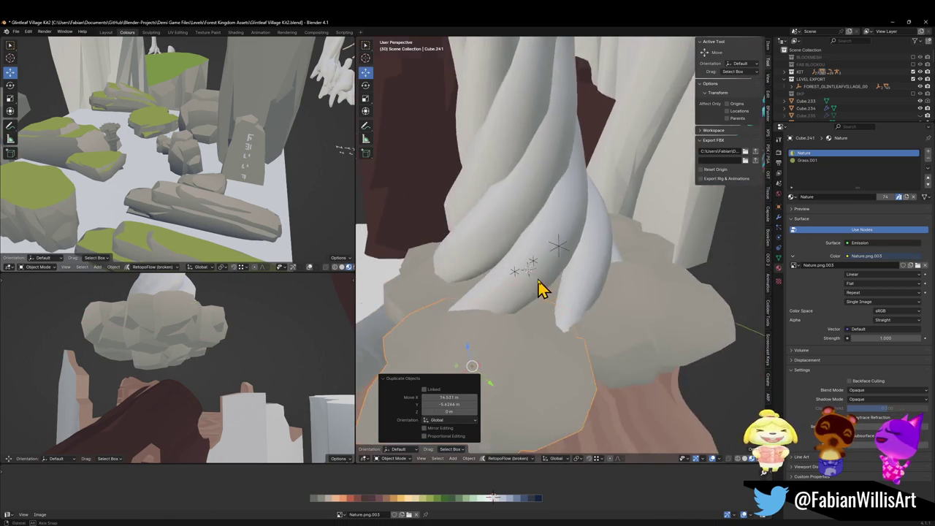
pyautogui.hotkey('shift', 'd')
pyautogui.hotkey('shift', 'z')
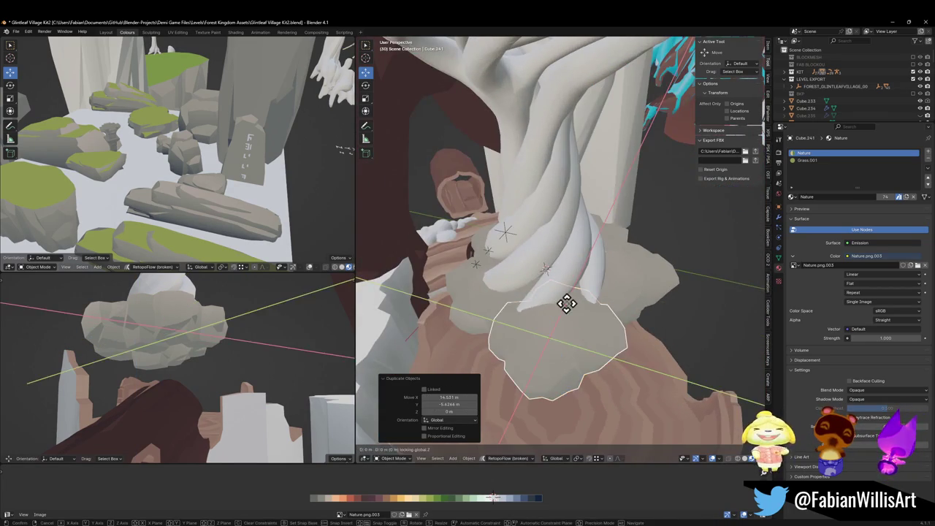
pyautogui.click(567, 307)
# Fly the lower-left view back and closer to the houses and tree.
pyautogui.hotkey('shift', '`')
pyautogui.press('s')
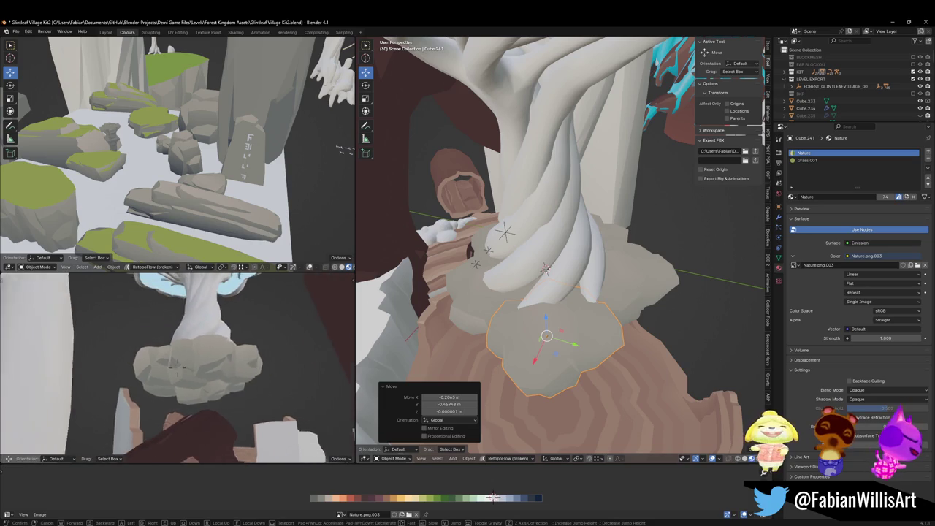
pyautogui.press('w')
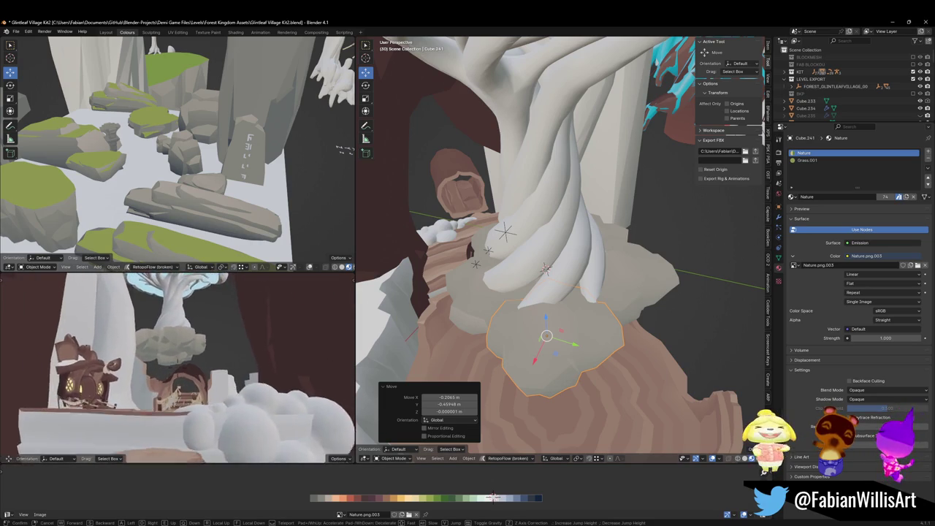
pyautogui.press('Return')
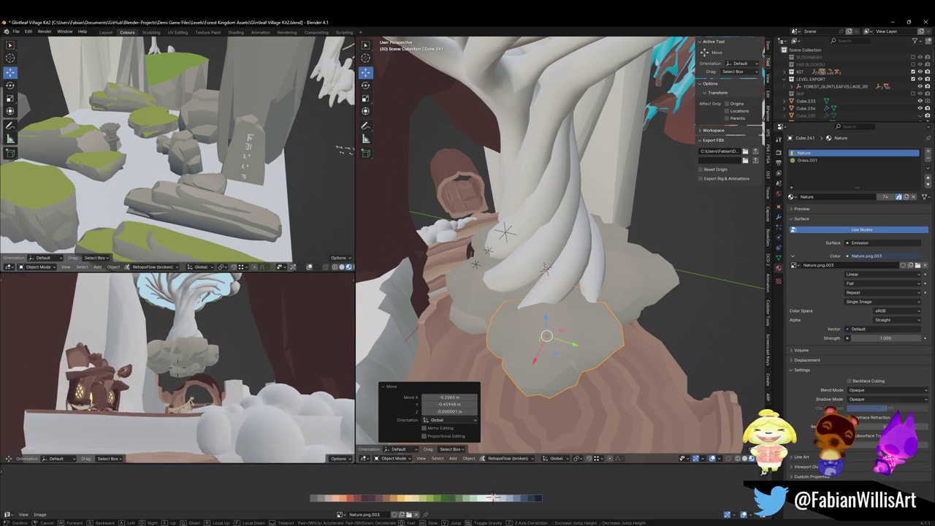
pyautogui.moveTo(539, 324)
pyautogui.mouseDown()
pyautogui.moveTo(568, 313)
pyautogui.moveTo(661, 336)
pyautogui.mouseUp()
# Duplicate the grey rock under the tree and set the level copy beside the original.
pyautogui.hotkey('shift', 'd')
pyautogui.hotkey('shift', 'z')
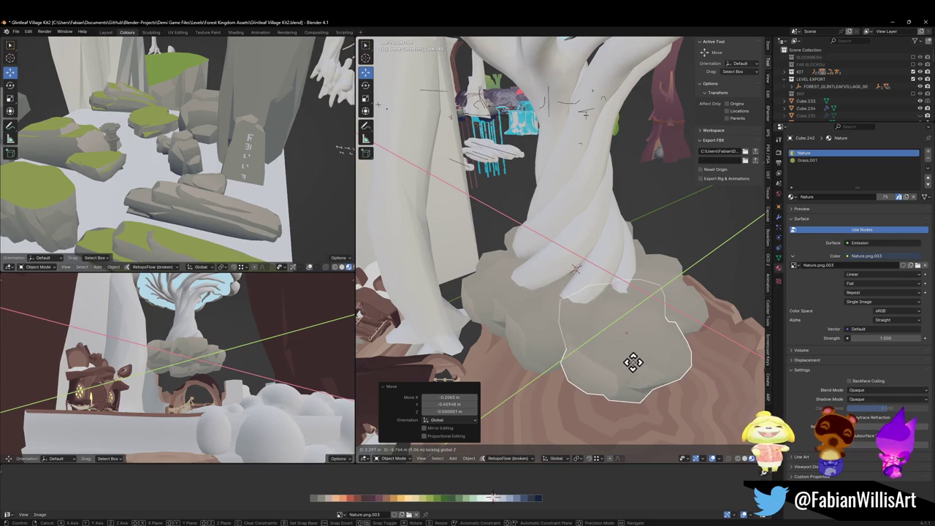
pyautogui.click(626, 355)
pyautogui.moveTo(626, 350); pyautogui.dragTo(679, 344)
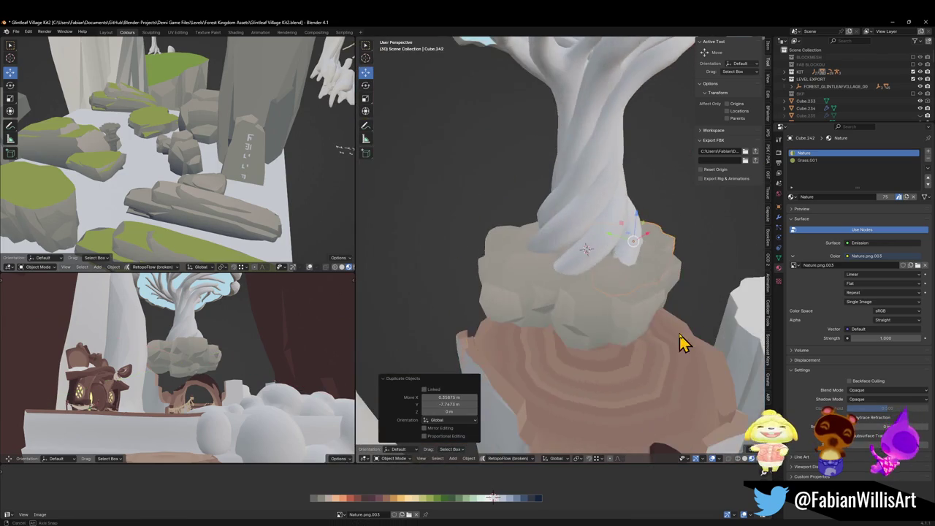
# Widen the lower rock under the trunk to 1.21 in X and Y, keeping its height.
pyautogui.click(593, 321)
pyautogui.press('KP_Decimal')
pyautogui.press('s')
pyautogui.hotkey('shift', 'z')
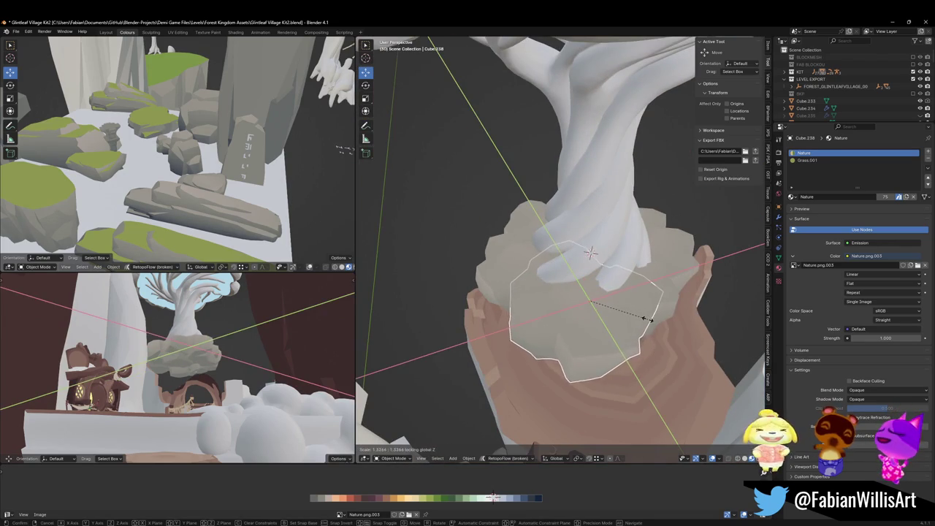
pyautogui.click(619, 328)
# Lower the rock piece slightly, widen it horizontally, and fine-tune its height.
pyautogui.moveTo(619, 328); pyautogui.dragTo(570, 317)
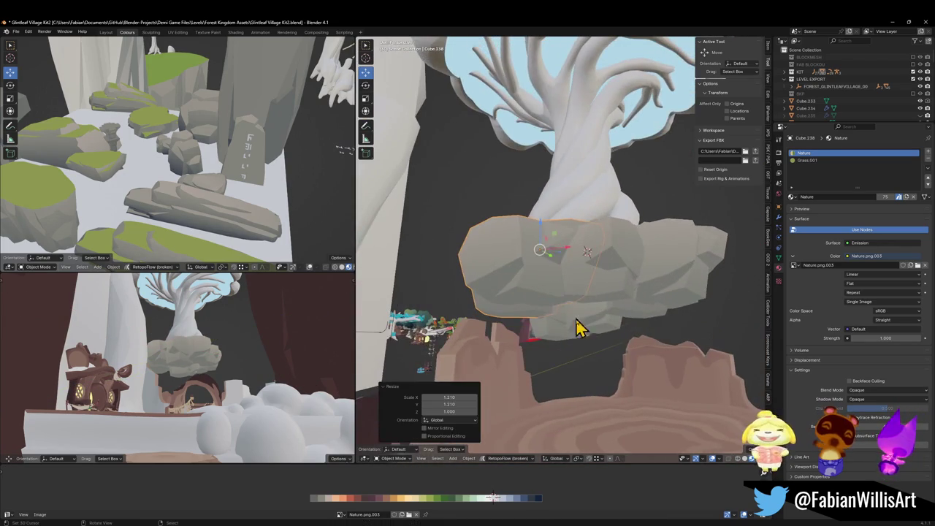
pyautogui.press('g')
pyautogui.press('z')
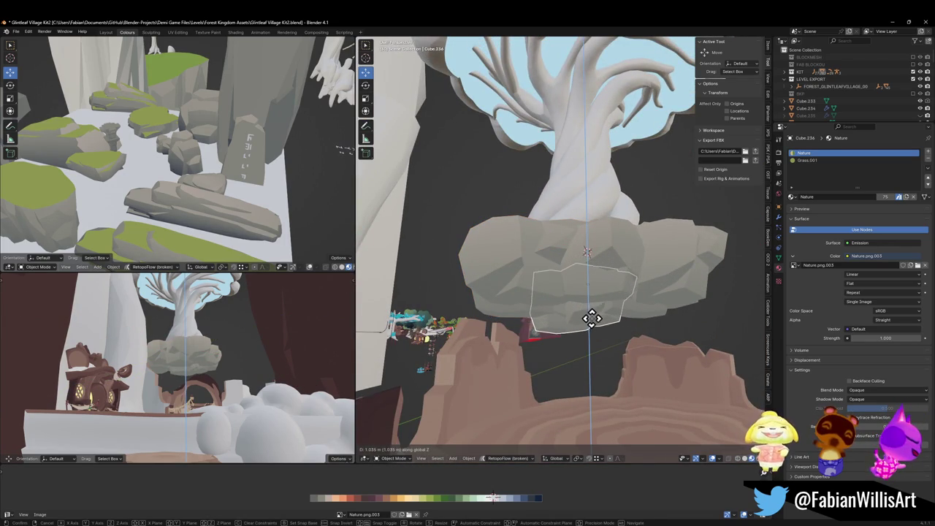
pyautogui.click(591, 324)
pyautogui.press('s')
pyautogui.hotkey('shift', 'z')
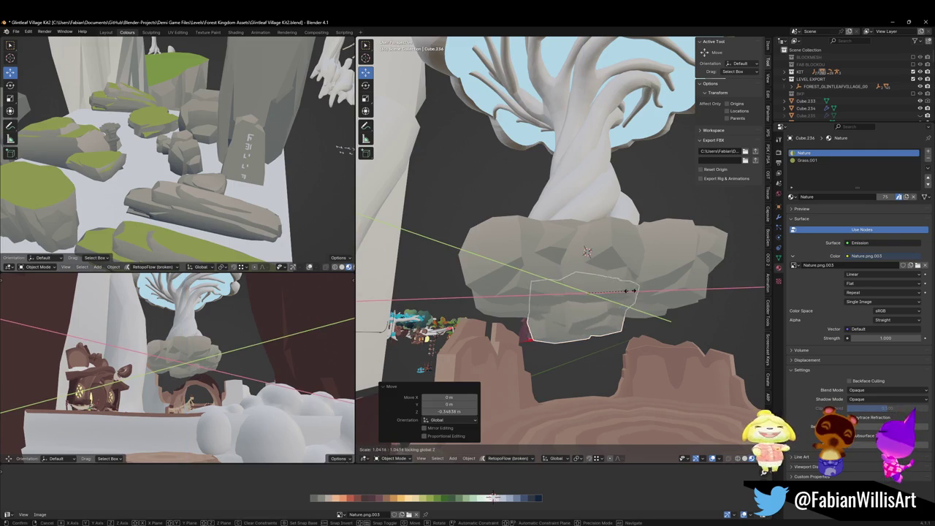
pyautogui.click(631, 300)
pyautogui.press('g')
pyautogui.press('z')
pyautogui.click(615, 284)
# Readjust the rock piece's height, then duplicate it and stretch the copy taller along Z.
pyautogui.press('r')
pyautogui.press('z')
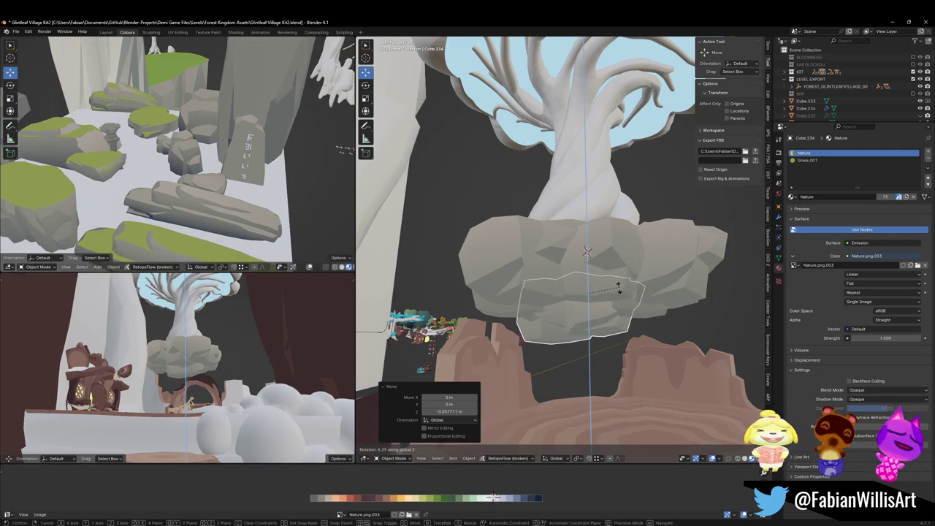
pyautogui.press('Escape')
pyautogui.press('g')
pyautogui.press('z')
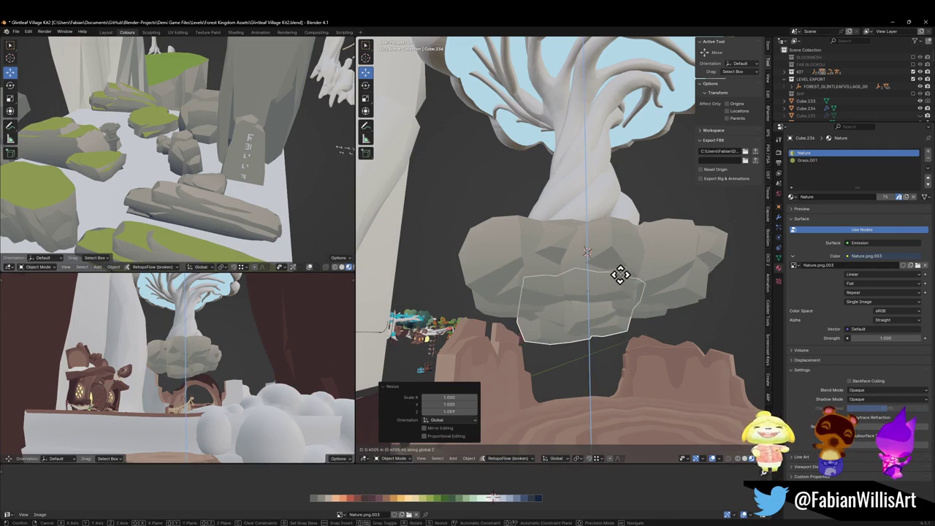
pyautogui.click(604, 288)
pyautogui.hotkey('shift', 'd')
pyautogui.press('s')
pyautogui.press('z')
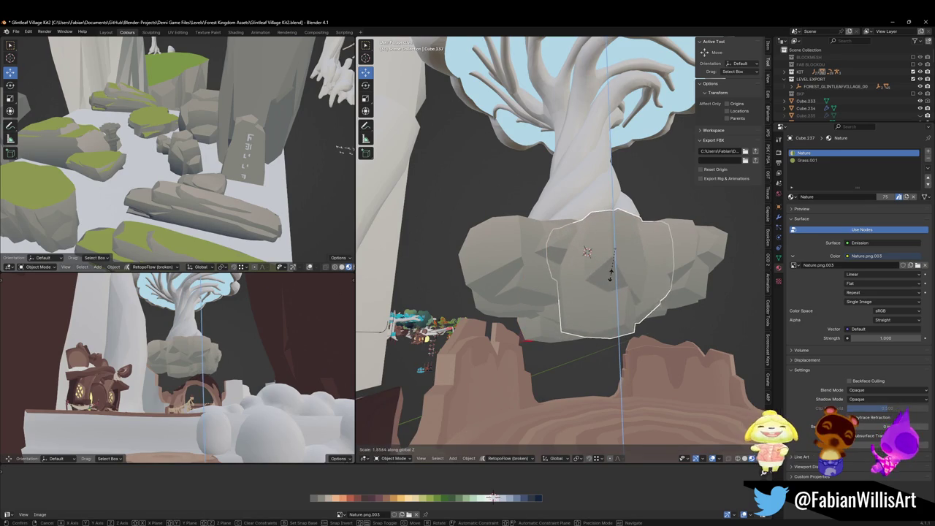
pyautogui.click(614, 271)
# Place a rock piece level beside the trunk and turn it around the vertical axis.
pyautogui.hotkey('alt', 'a')
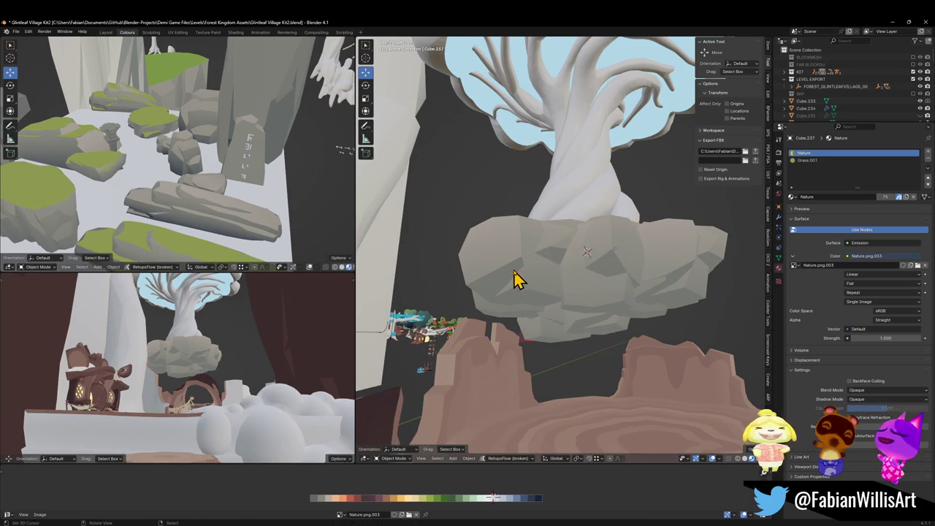
pyautogui.moveTo(520, 255); pyautogui.dragTo(553, 307)
pyautogui.moveTo(638, 297)
pyautogui.mouseDown()
pyautogui.moveTo(568, 296)
pyautogui.moveTo(543, 330)
pyautogui.mouseUp()
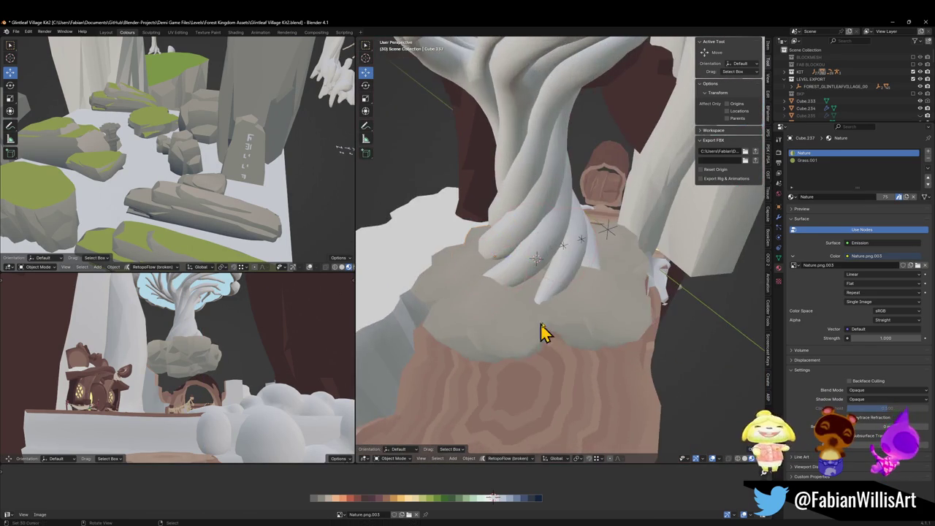
pyautogui.click(605, 324)
pyautogui.press('g')
pyautogui.hotkey('shift', 'z')
pyautogui.click(626, 355)
pyautogui.press('r')
pyautogui.press('z')
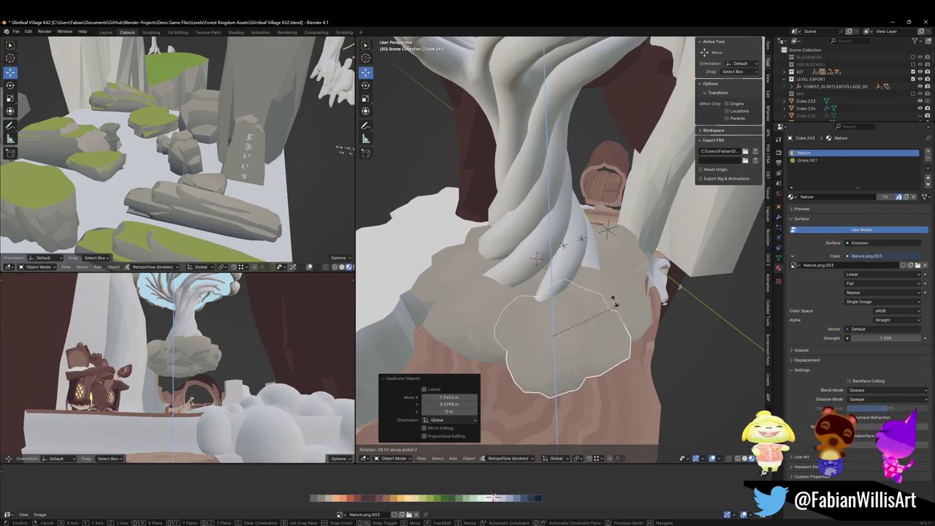
pyautogui.click(580, 330)
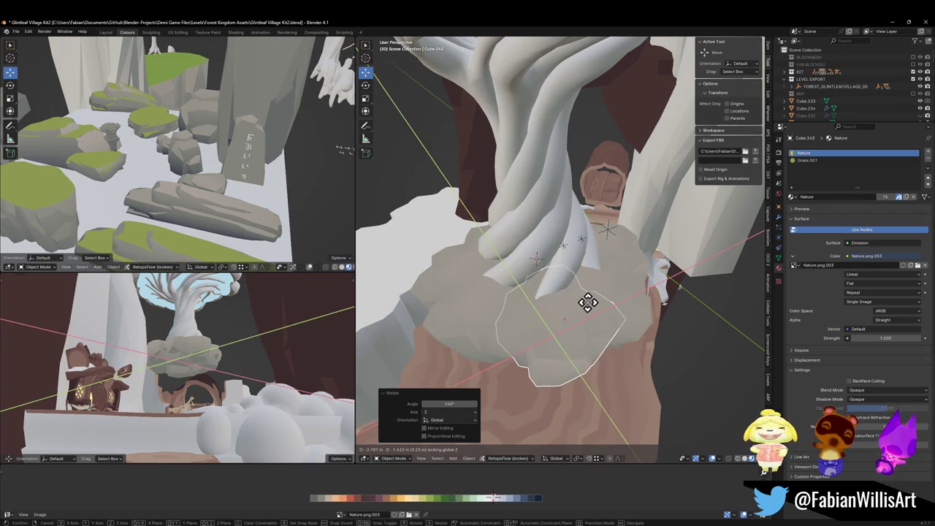
pyautogui.press('Delete')
# Select the rock under the tree, cancel its move, and clear the selection.
pyautogui.moveTo(605, 316)
pyautogui.mouseDown()
pyautogui.moveTo(626, 268)
pyautogui.moveTo(663, 255)
pyautogui.moveTo(626, 268)
pyautogui.moveTo(625, 325)
pyautogui.moveTo(549, 330)
pyautogui.moveTo(504, 307)
pyautogui.moveTo(484, 268)
pyautogui.moveTo(461, 273)
pyautogui.moveTo(568, 290)
pyautogui.moveTo(618, 280)
pyautogui.mouseUp()
pyautogui.click(625, 325)
pyautogui.press('g')
pyautogui.press('Escape')
pyautogui.hotkey('alt', 'a')
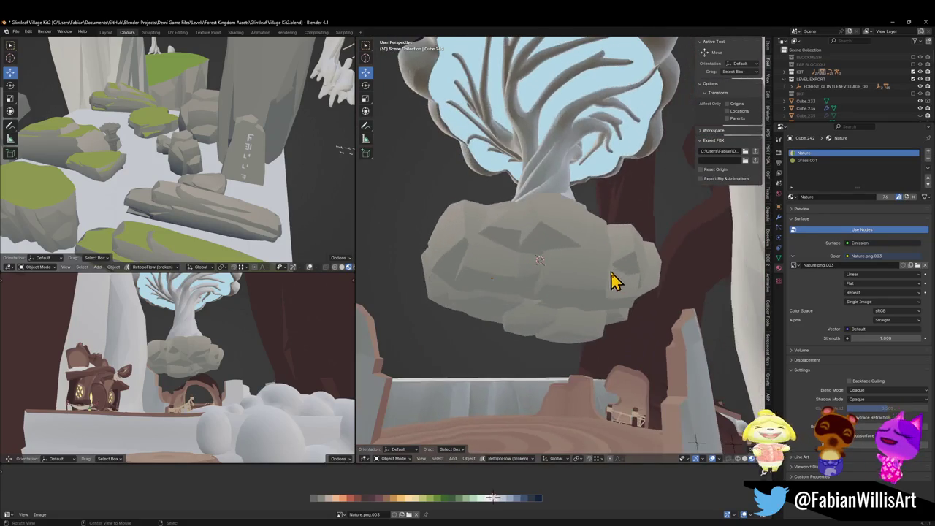
# Stretch the left rock piece taller along Z and adjust its height.
pyautogui.click(491, 280)
pyautogui.press('s')
pyautogui.press('z')
pyautogui.click(547, 274)
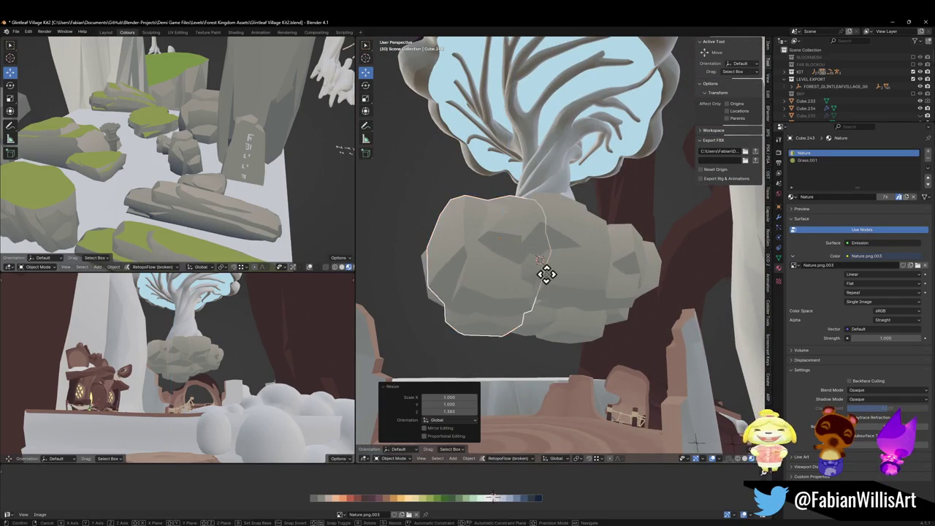
pyautogui.press('g')
pyautogui.press('z')
pyautogui.click(547, 277)
# Orbit low around the trunk and fly back to view the rock cluster and tree.
pyautogui.moveTo(530, 278); pyautogui.dragTo(560, 297)
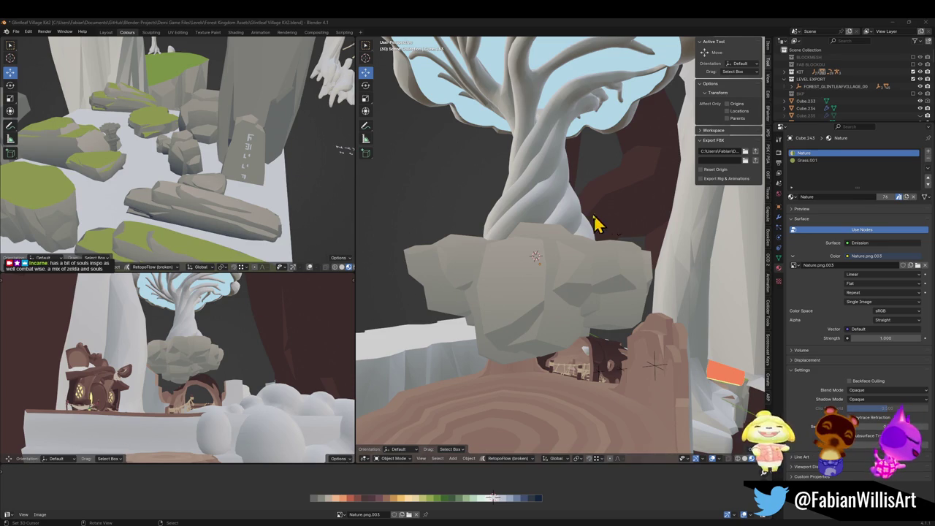
pyautogui.moveTo(495, 285)
pyautogui.mouseDown()
pyautogui.moveTo(560, 309)
pyautogui.moveTo(610, 283)
pyautogui.moveTo(633, 318)
pyautogui.mouseUp()
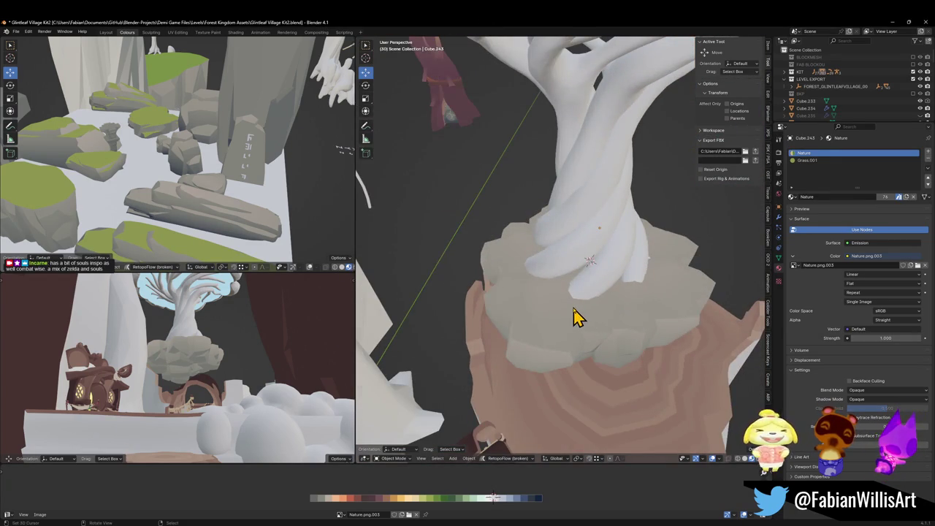
pyautogui.hotkey('shift', '`')
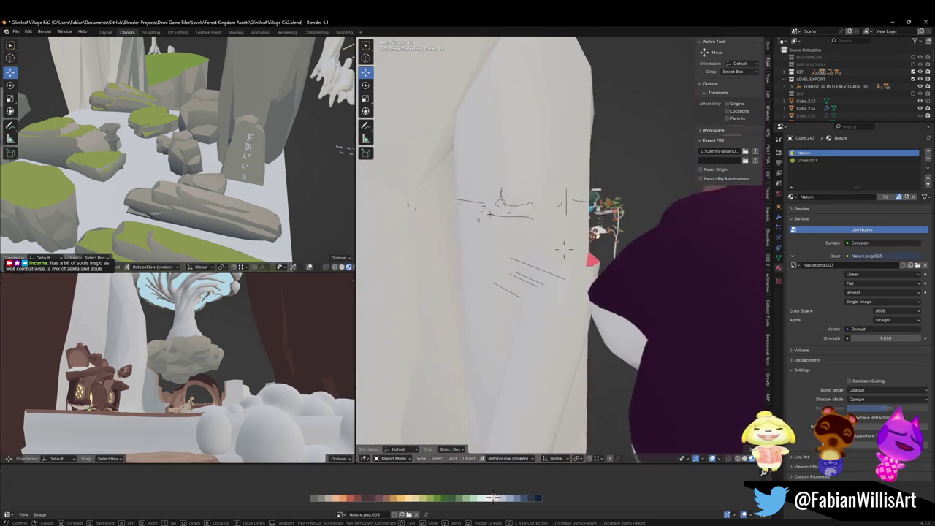
pyautogui.press('s')
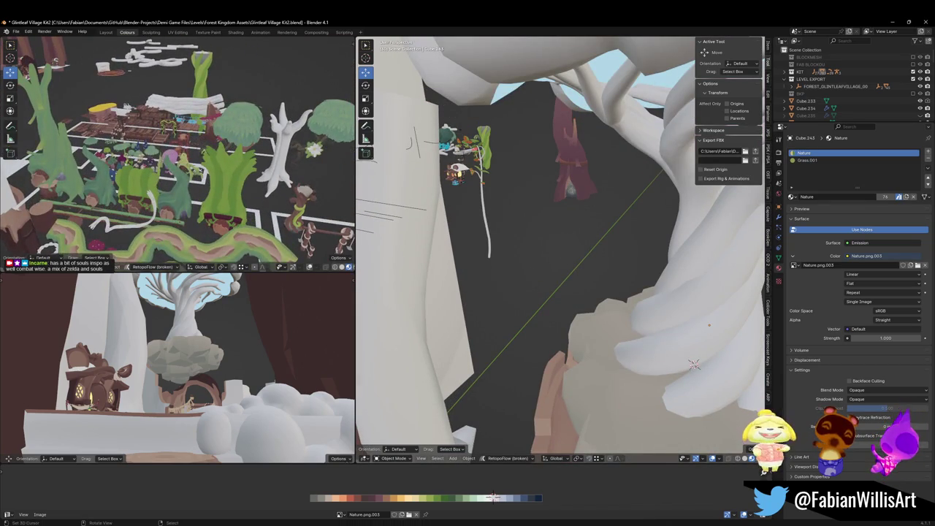
pyautogui.press('Return')
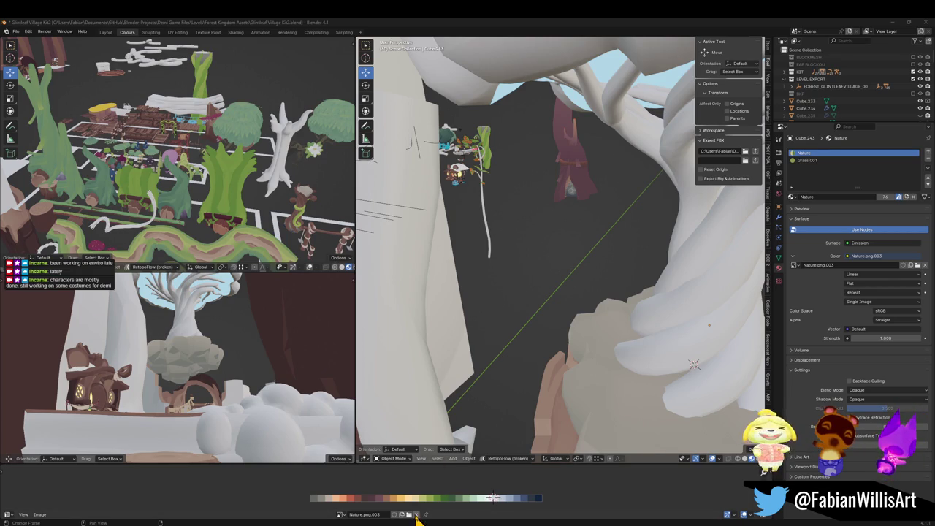
pyautogui.moveTo(413, 520)
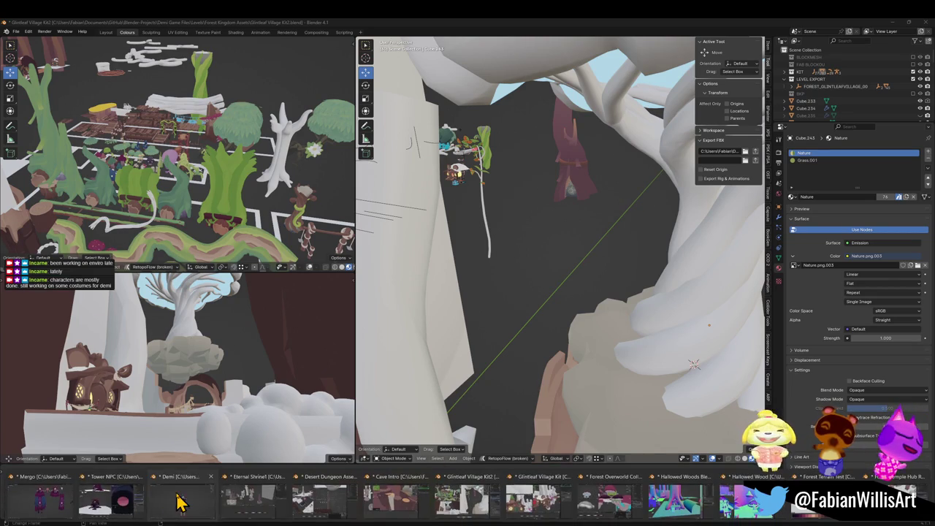
pyautogui.click(180, 501)
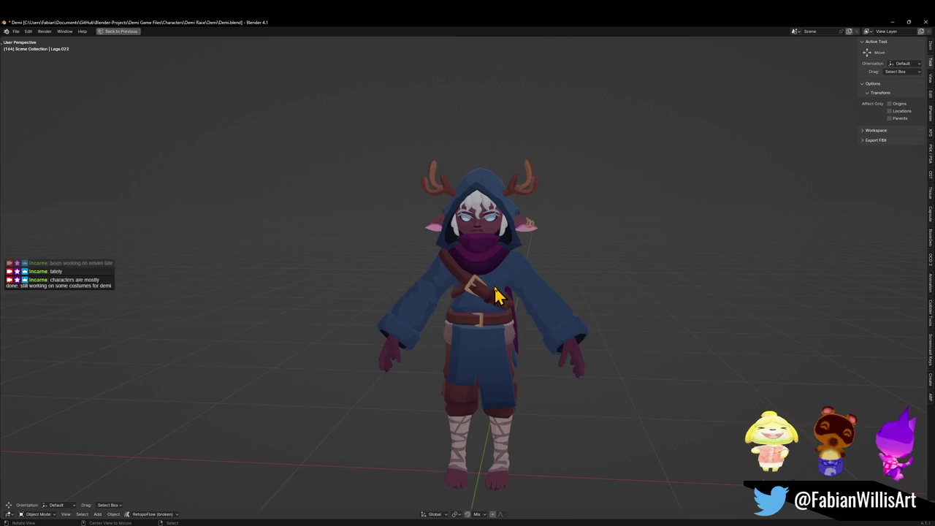
pyautogui.hotkey('alt', 'h')
pyautogui.scroll(5, 394, 307)
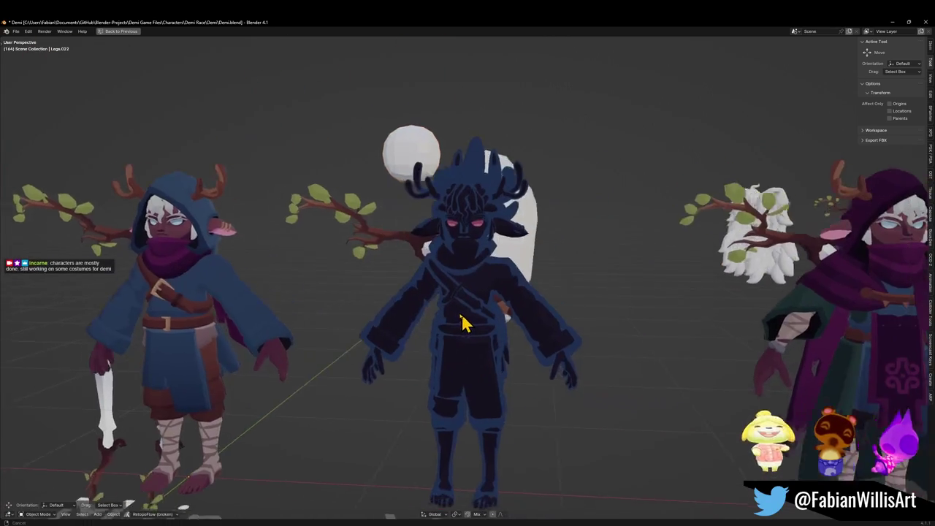
pyautogui.press('z')
pyautogui.press('z')
pyautogui.hotkey('ctrl', 'space')
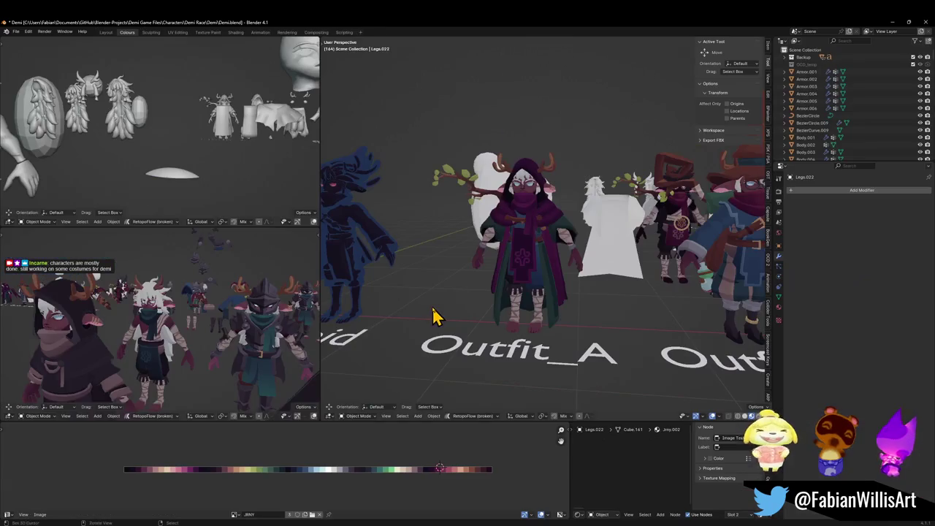
pyautogui.scroll(3, 532, 247)
pyautogui.hotkey('ctrl', 'space')
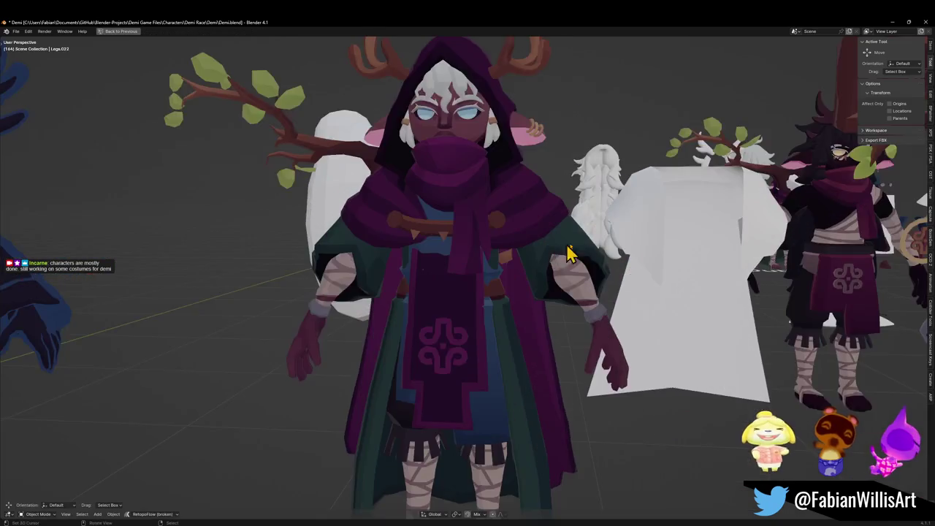
pyautogui.scroll(-4, 560, 255)
pyautogui.scroll(3, 499, 287)
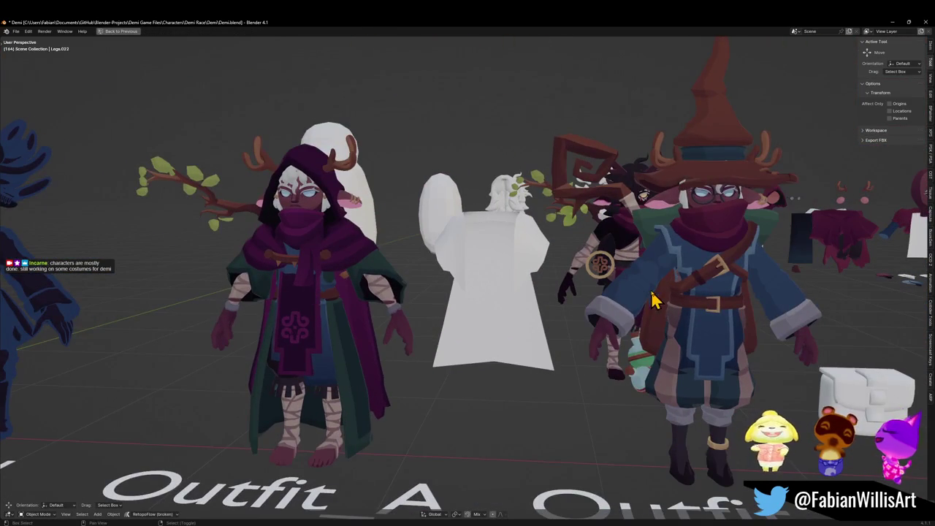
pyautogui.click(294, 279)
pyautogui.hotkey('alt', 'a')
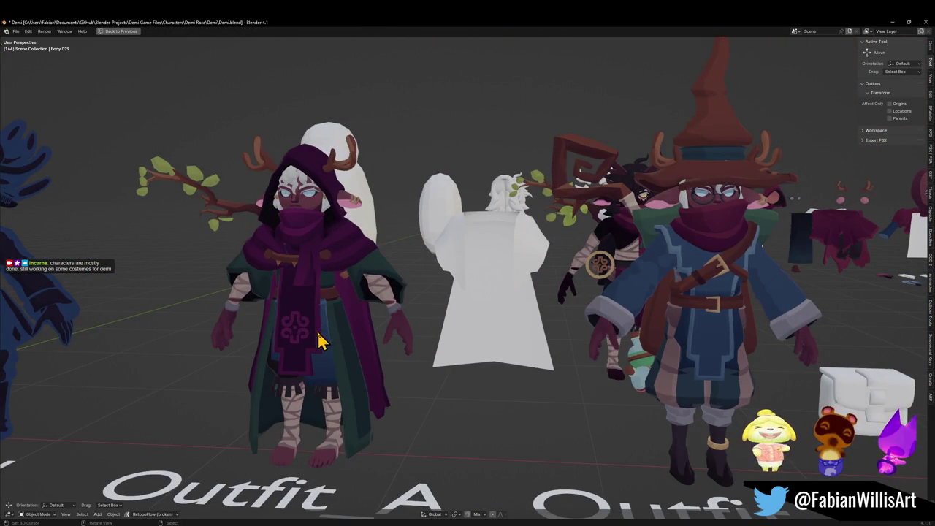
pyautogui.moveTo(706, 294); pyautogui.dragTo(465, 312)
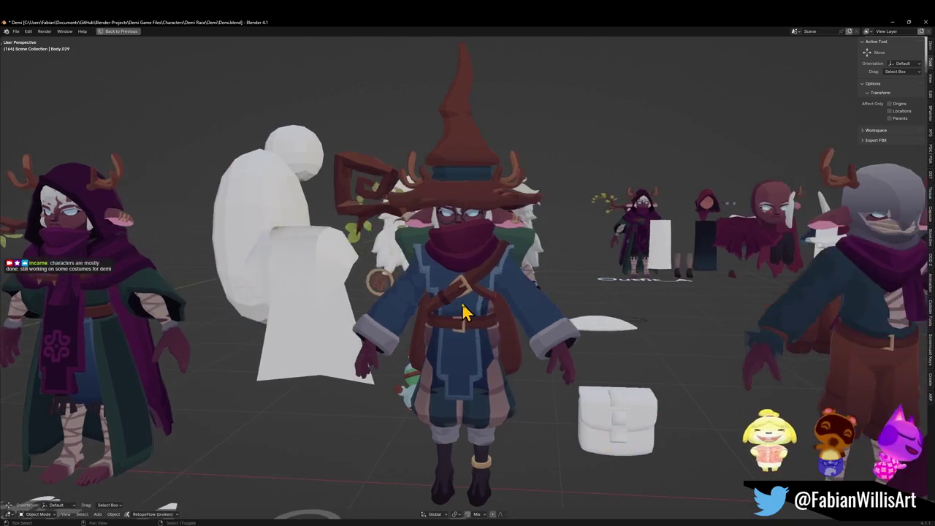
pyautogui.scroll(10, 466, 312)
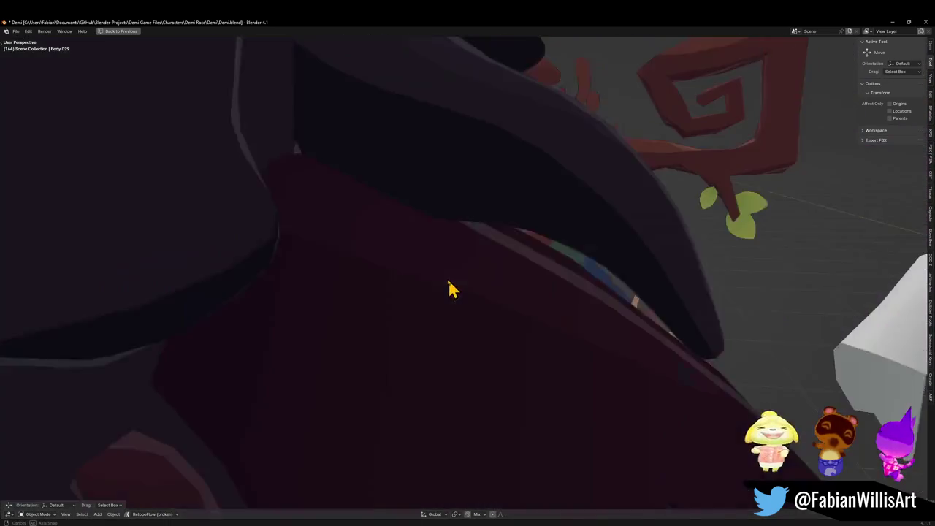
pyautogui.scroll(-15, 451, 289)
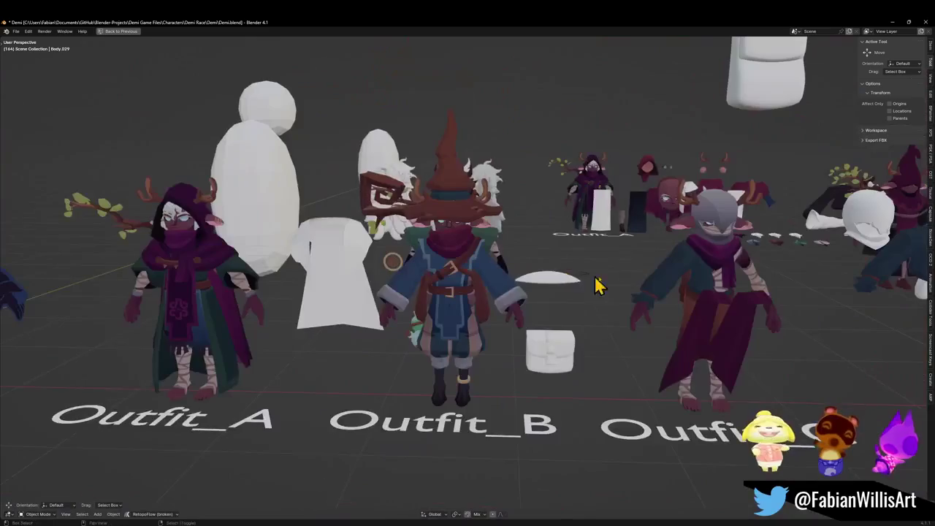
pyautogui.moveTo(595, 285)
pyautogui.mouseDown()
pyautogui.moveTo(547, 277)
pyautogui.moveTo(456, 317)
pyautogui.moveTo(485, 305)
pyautogui.moveTo(459, 314)
pyautogui.moveTo(538, 312)
pyautogui.mouseUp()
pyautogui.scroll(8, 555, 285)
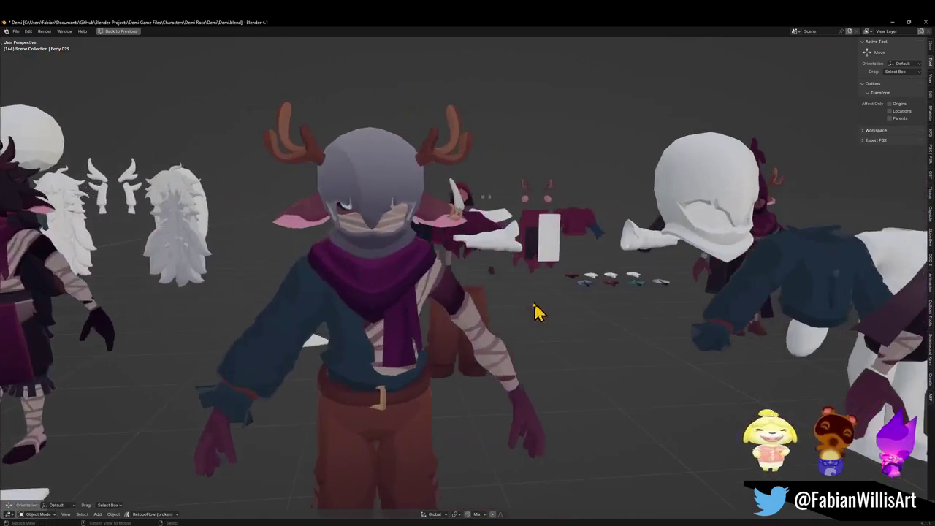
pyautogui.moveTo(409, 298)
pyautogui.mouseDown()
pyautogui.moveTo(560, 297)
pyautogui.moveTo(482, 295)
pyautogui.mouseUp()
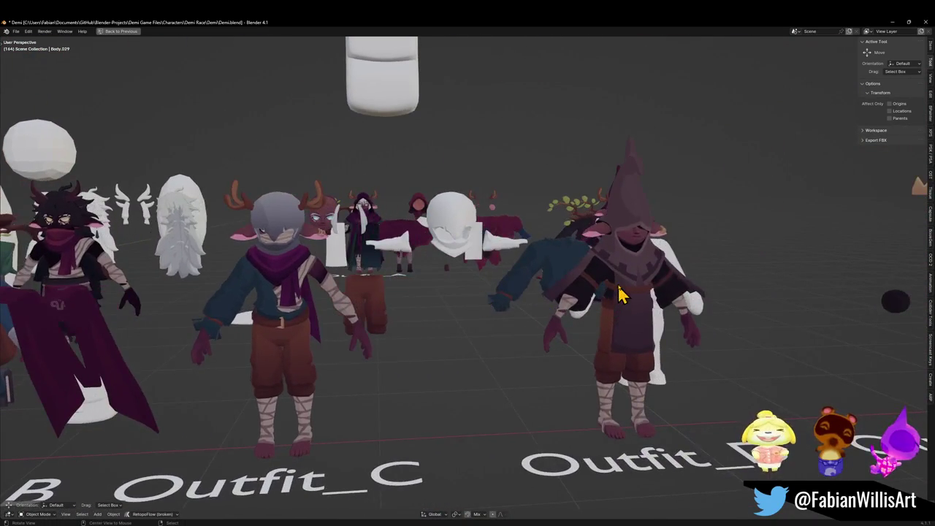
pyautogui.hscroll(5, 618, 292)
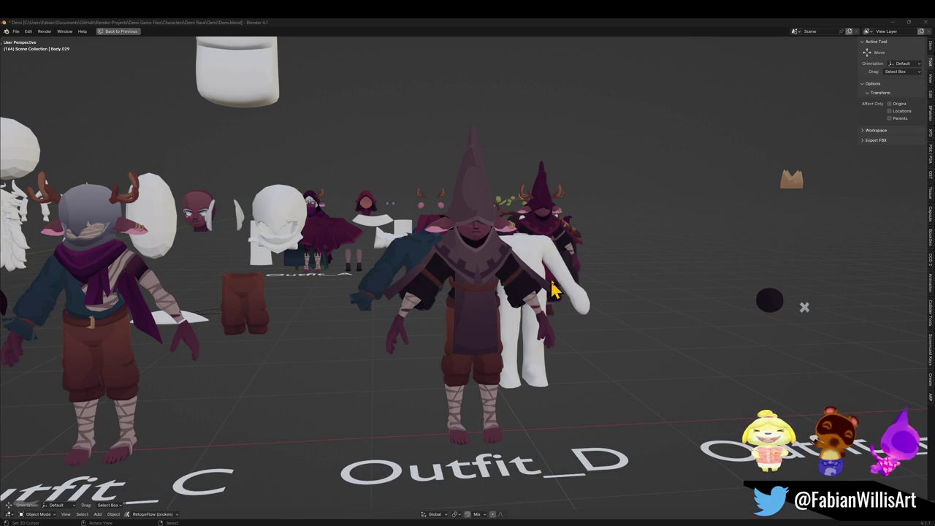
pyautogui.moveTo(547, 292); pyautogui.dragTo(542, 290)
pyautogui.scroll(-3, 542, 290)
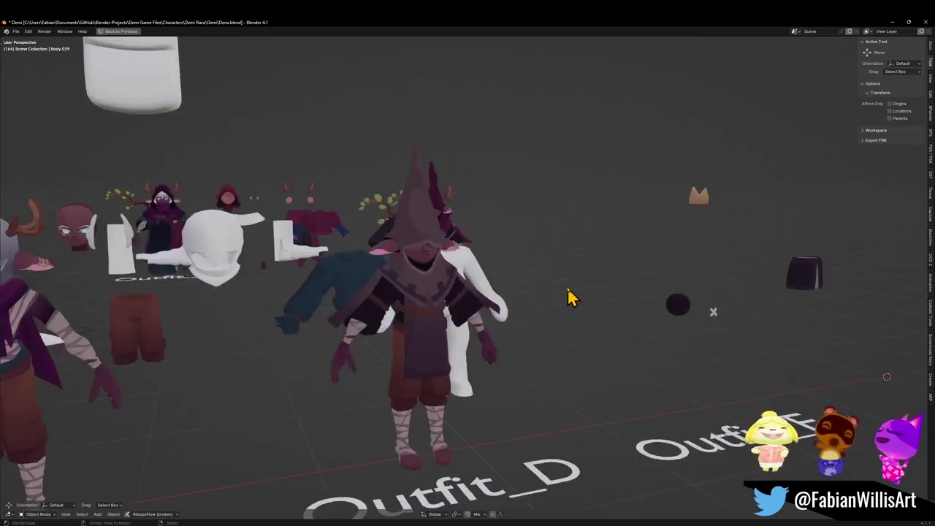
pyautogui.press('KP_Decimal')
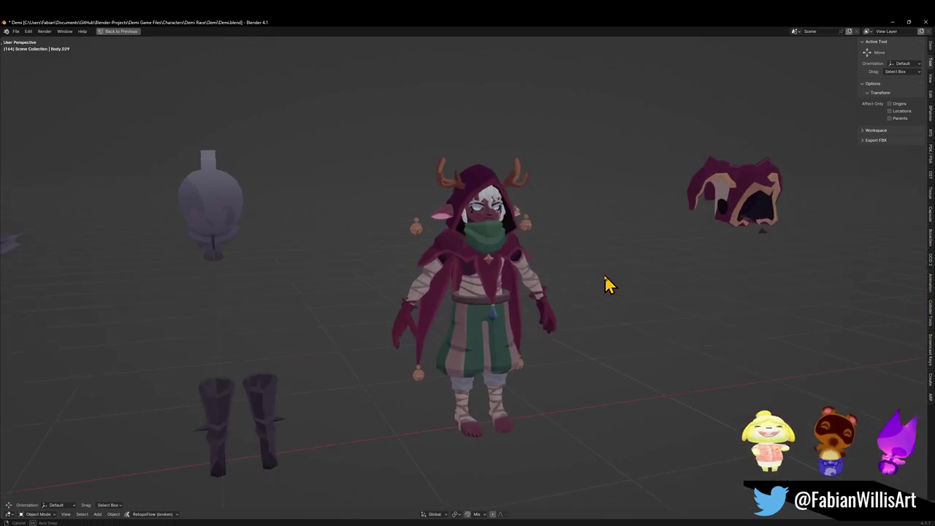
pyautogui.scroll(3, 511, 271)
pyautogui.moveTo(511, 271)
pyautogui.mouseDown()
pyautogui.moveTo(538, 317)
pyautogui.moveTo(564, 262)
pyautogui.moveTo(511, 273)
pyautogui.moveTo(487, 263)
pyautogui.moveTo(543, 282)
pyautogui.moveTo(433, 276)
pyautogui.mouseUp()
pyautogui.scroll(-1, 521, 277)
pyautogui.scroll(-6, 534, 273)
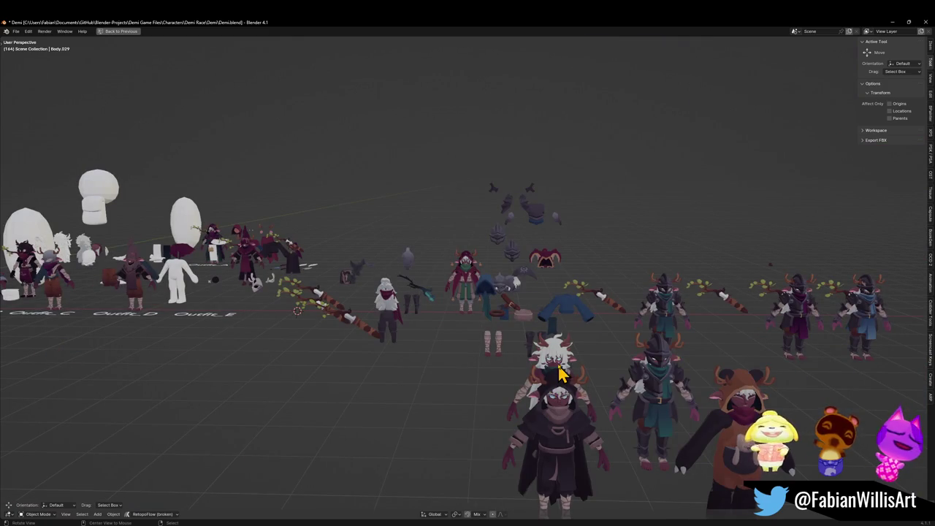
# Orbit around the white-haired antlered characters to their front and save the file.
pyautogui.scroll(-5, 563, 365)
pyautogui.scroll(10, 572, 356)
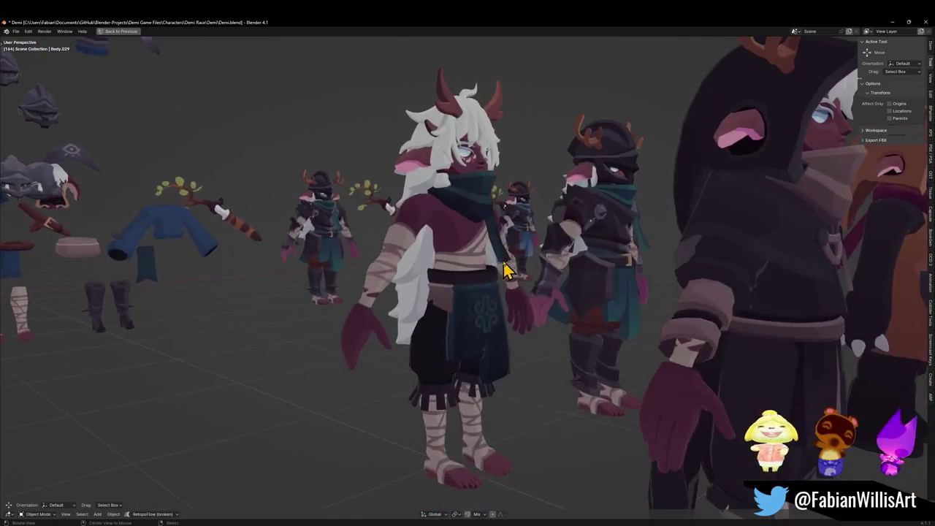
pyautogui.moveTo(504, 270)
pyautogui.mouseDown()
pyautogui.moveTo(470, 285)
pyautogui.moveTo(560, 298)
pyautogui.moveTo(407, 291)
pyautogui.mouseUp()
pyautogui.moveTo(463, 282)
pyautogui.mouseDown()
pyautogui.moveTo(605, 292)
pyautogui.moveTo(658, 269)
pyautogui.moveTo(497, 303)
pyautogui.moveTo(518, 273)
pyautogui.moveTo(431, 301)
pyautogui.moveTo(397, 299)
pyautogui.moveTo(501, 294)
pyautogui.moveTo(418, 307)
pyautogui.mouseUp()
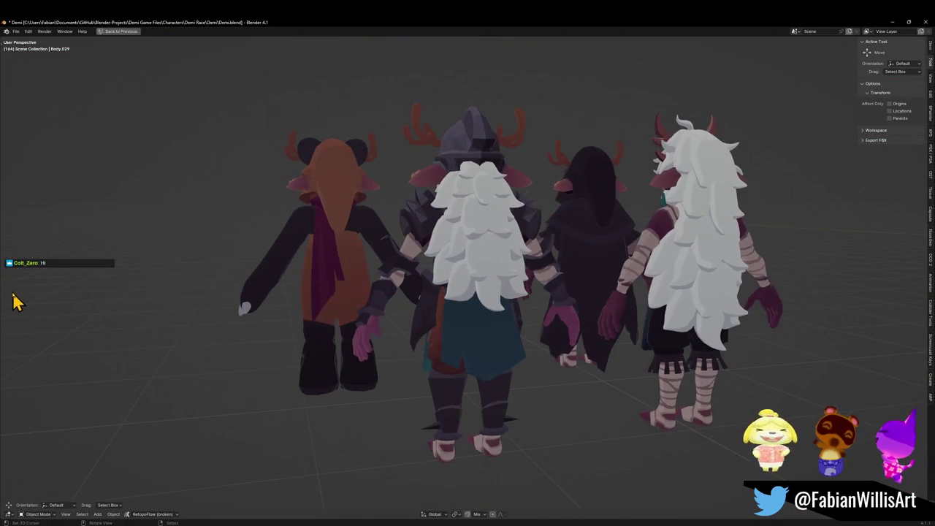
pyautogui.hotkey('ctrl', 's')
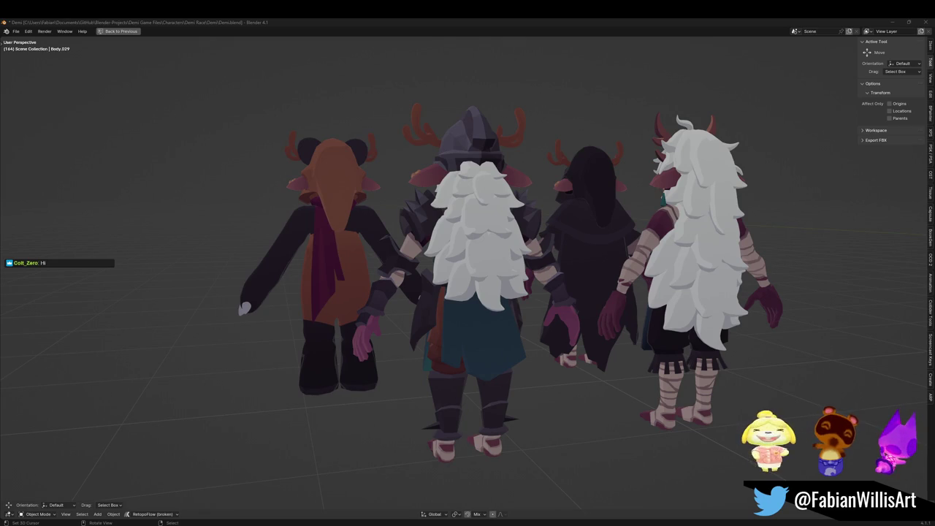
# Centre the view on the hooded character, then switch to the Mergo.blend window.
pyautogui.moveTo(375, 293)
pyautogui.mouseDown()
pyautogui.moveTo(475, 271)
pyautogui.moveTo(503, 319)
pyautogui.moveTo(445, 236)
pyautogui.moveTo(441, 271)
pyautogui.moveTo(478, 314)
pyautogui.moveTo(507, 307)
pyautogui.moveTo(461, 313)
pyautogui.moveTo(510, 319)
pyautogui.moveTo(455, 302)
pyautogui.moveTo(620, 302)
pyautogui.moveTo(319, 287)
pyautogui.moveTo(433, 286)
pyautogui.mouseUp()
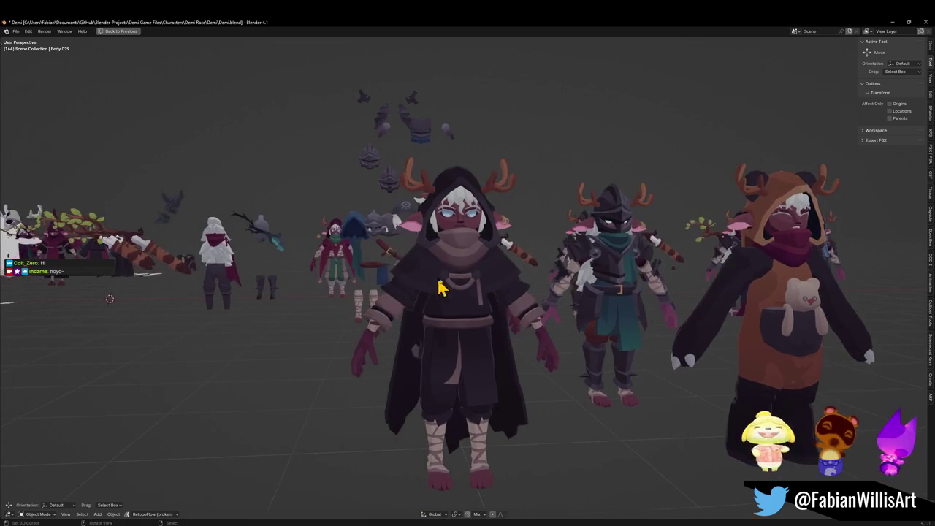
pyautogui.moveTo(753, 352)
pyautogui.mouseDown()
pyautogui.moveTo(386, 292)
pyautogui.moveTo(384, 279)
pyautogui.moveTo(494, 300)
pyautogui.moveTo(359, 286)
pyautogui.moveTo(440, 282)
pyautogui.moveTo(433, 316)
pyautogui.mouseUp()
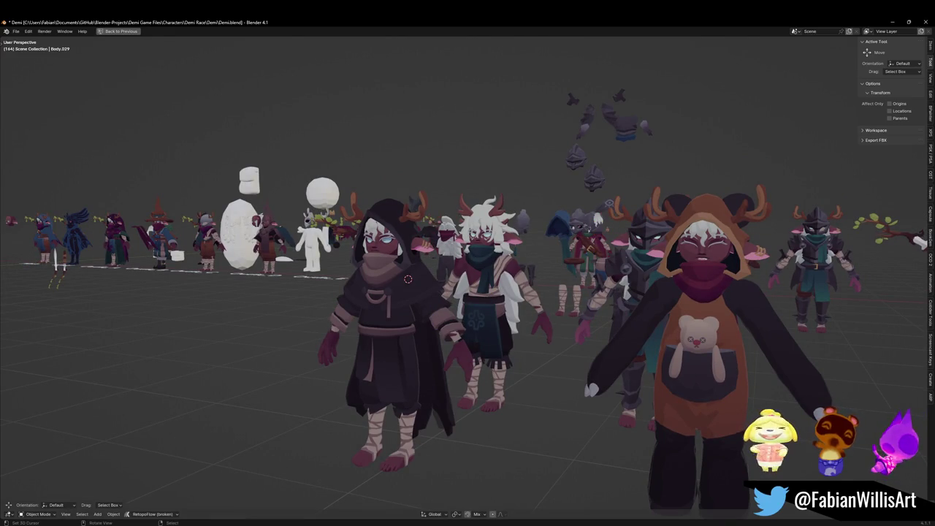
pyautogui.moveTo(467, 525)
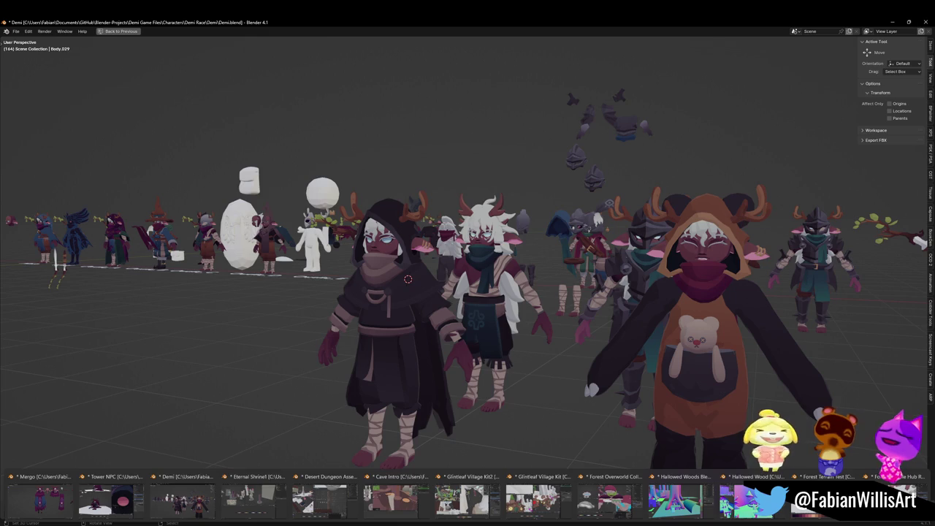
pyautogui.click(44, 500)
# Orbit the Mergo hooded figures in a full-screen viewport, then minimize the window to reach the village kit.
pyautogui.scroll(6, 450, 209)
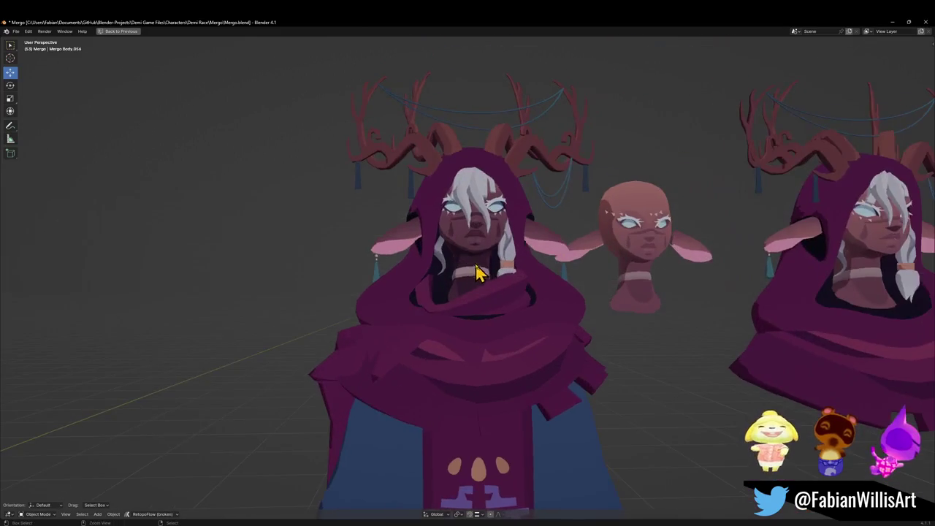
pyautogui.hotkey('ctrl', 'space')
pyautogui.hotkey('ctrl', 'space')
pyautogui.scroll(-5, 520, 329)
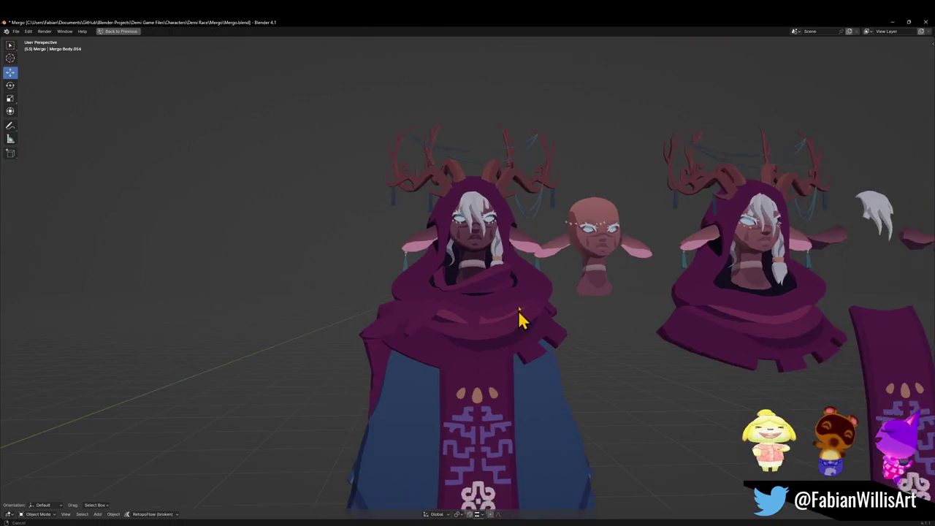
pyautogui.moveTo(493, 281)
pyautogui.mouseDown()
pyautogui.moveTo(597, 284)
pyautogui.moveTo(467, 288)
pyautogui.moveTo(547, 280)
pyautogui.moveTo(590, 288)
pyautogui.mouseUp()
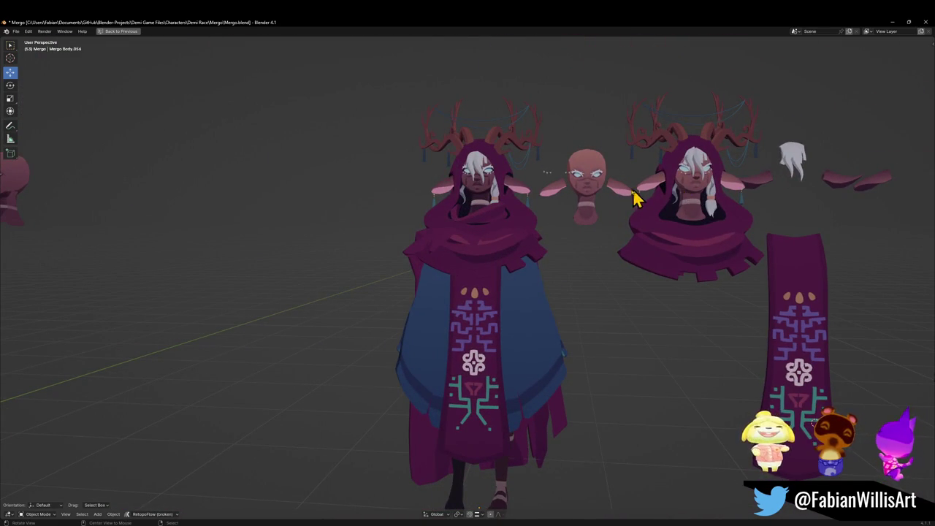
pyautogui.moveTo(678, 203)
pyautogui.mouseDown()
pyautogui.moveTo(559, 242)
pyautogui.moveTo(542, 263)
pyautogui.moveTo(560, 271)
pyautogui.moveTo(550, 279)
pyautogui.moveTo(572, 290)
pyautogui.mouseUp()
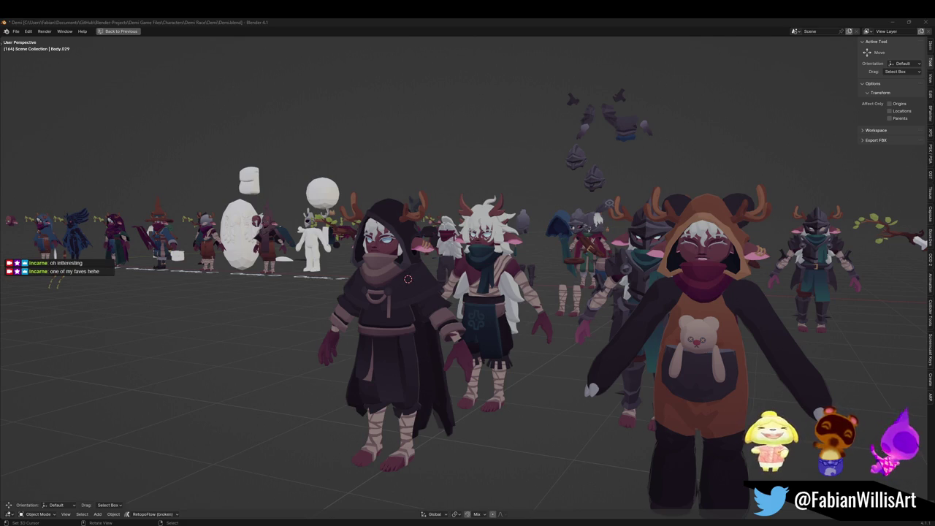
pyautogui.click(890, 23)
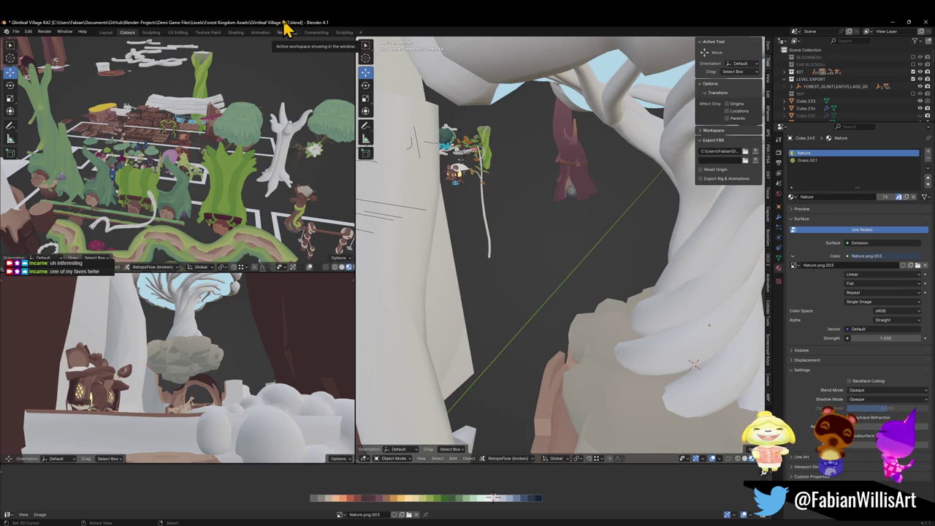
# Fly over the garden plots and select the pink fungal root plant.
pyautogui.hotkey('shift', '`')
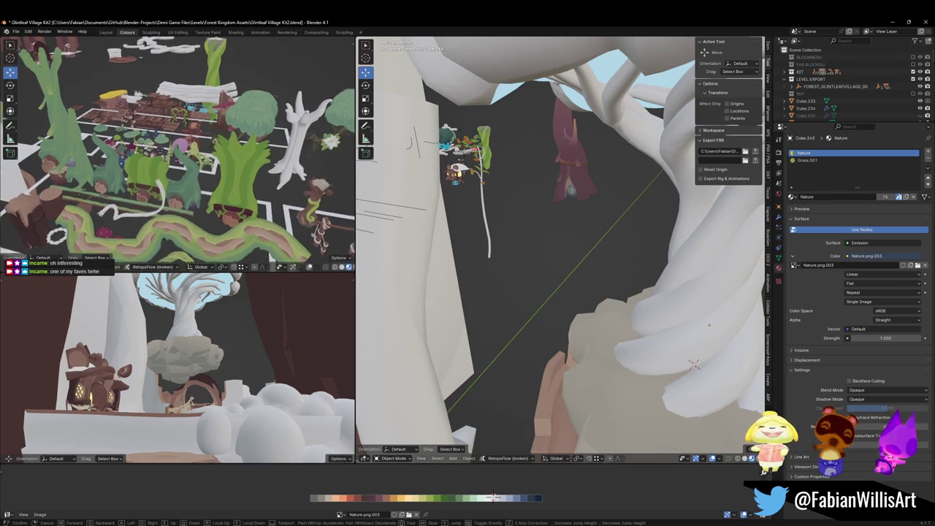
pyautogui.press('w')
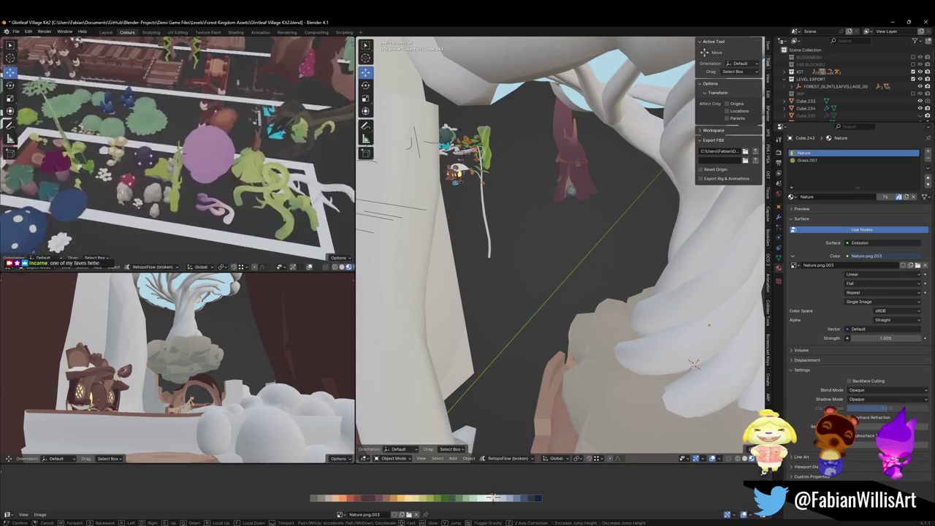
pyautogui.click(227, 159)
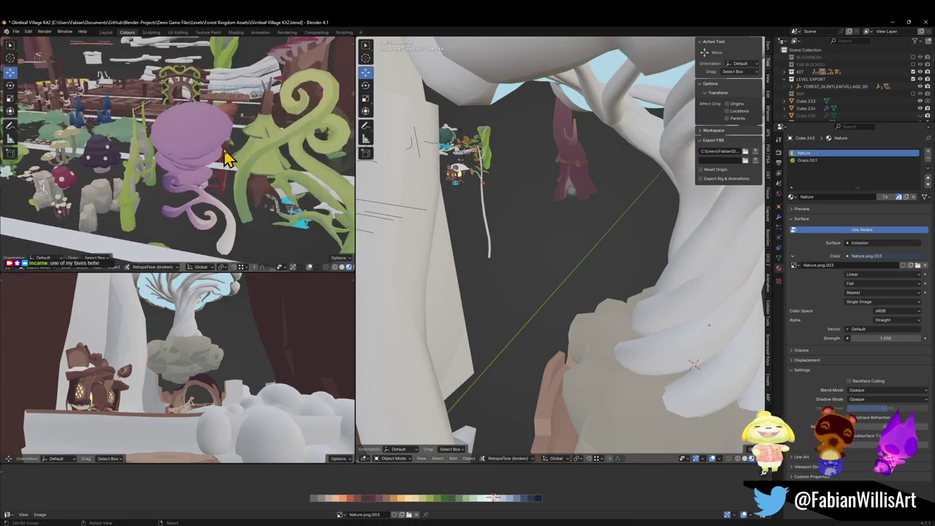
pyautogui.keyDown('shift'); pyautogui.click(220, 212); pyautogui.keyUp('shift')
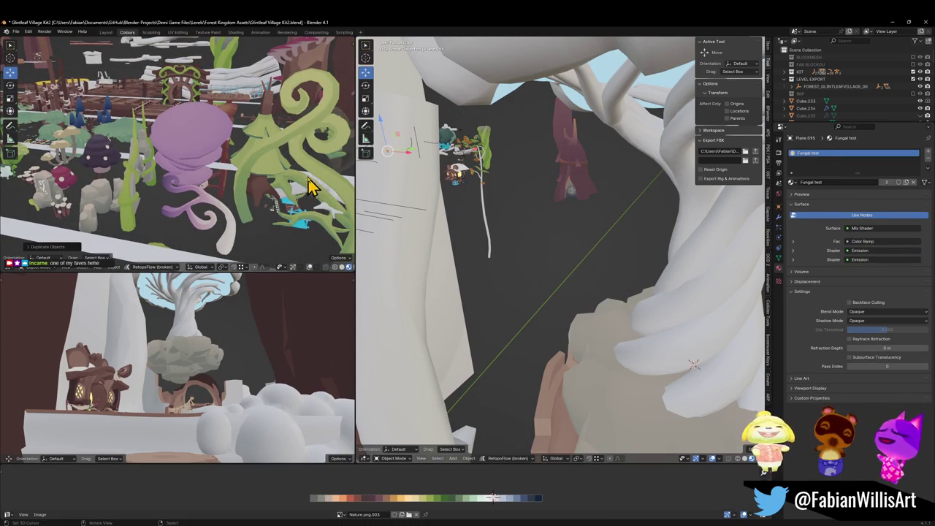
# Snap the fungal root beneath the overhanging rock, turn it 180°, then adjust its position and tilt.
pyautogui.hotkey('shift', '`')
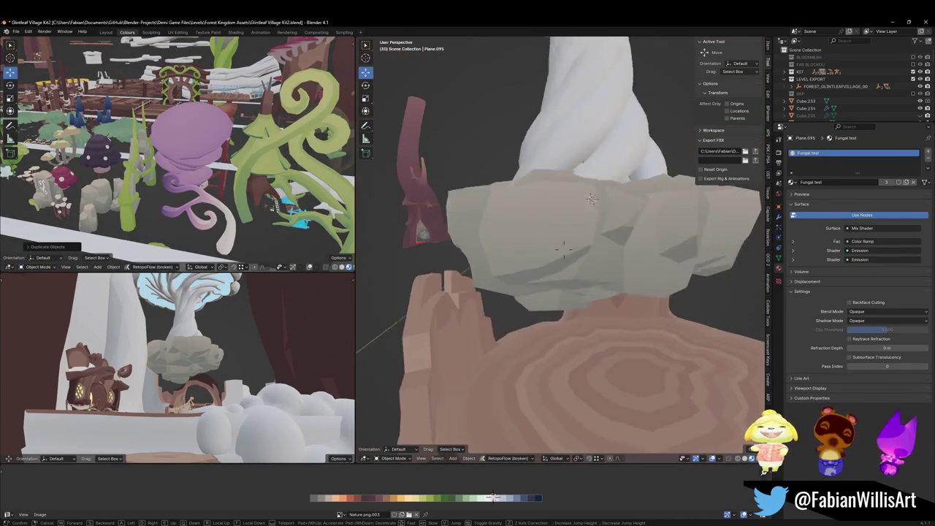
pyautogui.click(531, 285)
pyautogui.hotkey('shift', 's')
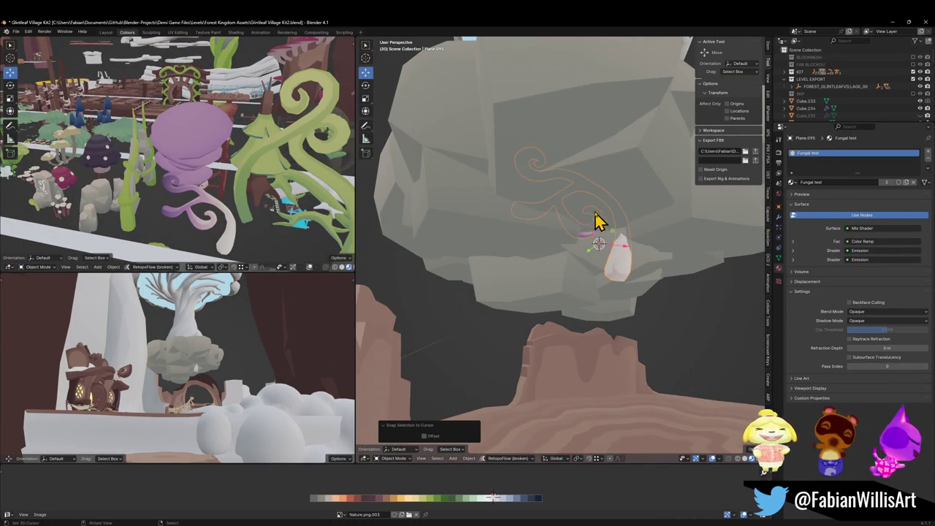
pyautogui.write('r180')
pyautogui.press('Return')
pyautogui.press('g')
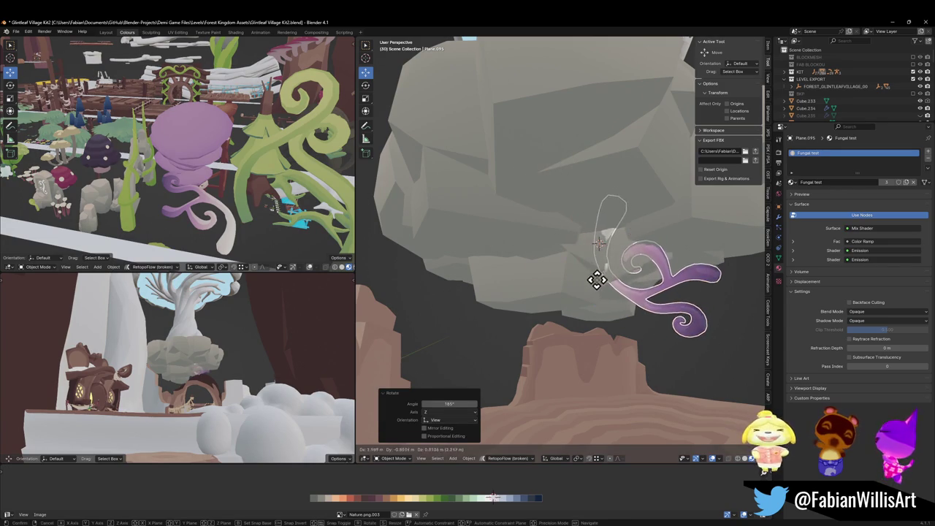
pyautogui.click(597, 283)
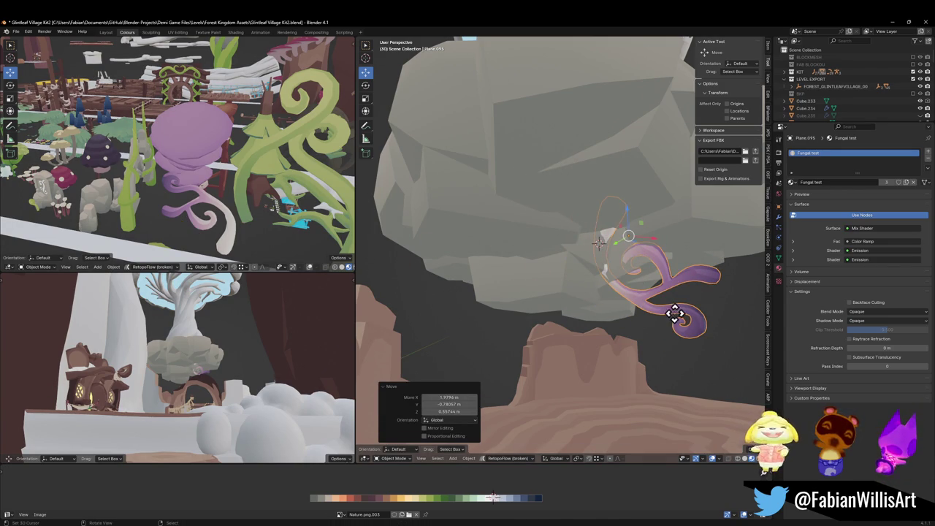
pyautogui.press('g')
pyautogui.click(699, 348)
pyautogui.press('r')
pyautogui.press('r')
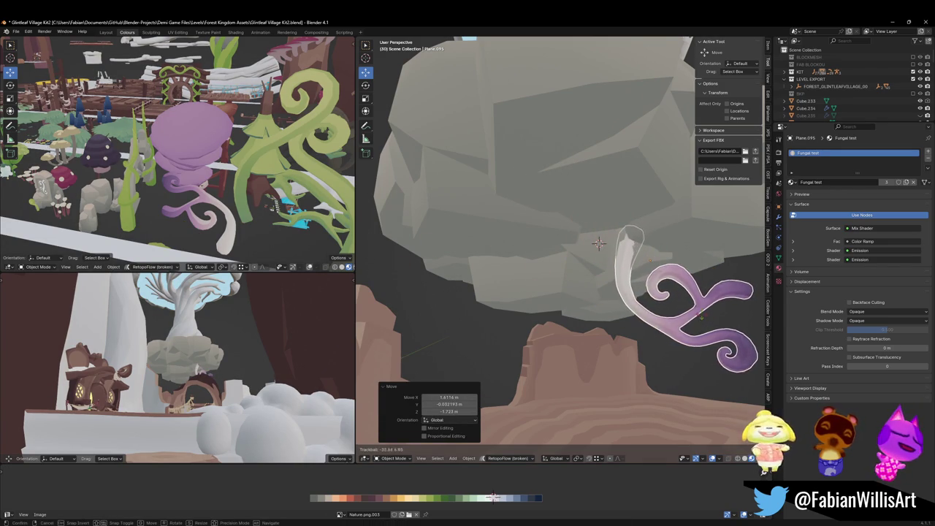
pyautogui.click(693, 323)
# In Edit Mode, pull the tube's end so it bends to the right.
pyautogui.moveTo(699, 300)
pyautogui.mouseDown()
pyautogui.moveTo(605, 282)
pyautogui.moveTo(547, 302)
pyautogui.moveTo(588, 227)
pyautogui.moveTo(584, 248)
pyautogui.moveTo(601, 251)
pyautogui.moveTo(599, 239)
pyautogui.moveTo(618, 255)
pyautogui.mouseUp()
pyautogui.press('Tab')
pyautogui.press('g')
pyautogui.scroll(-3, 690, 248)
# Move the tube's bottom loop down-left and twist it so the tube curls.
pyautogui.click(709, 246)
pyautogui.keyDown('alt'); pyautogui.click(623, 397); pyautogui.keyUp('alt')
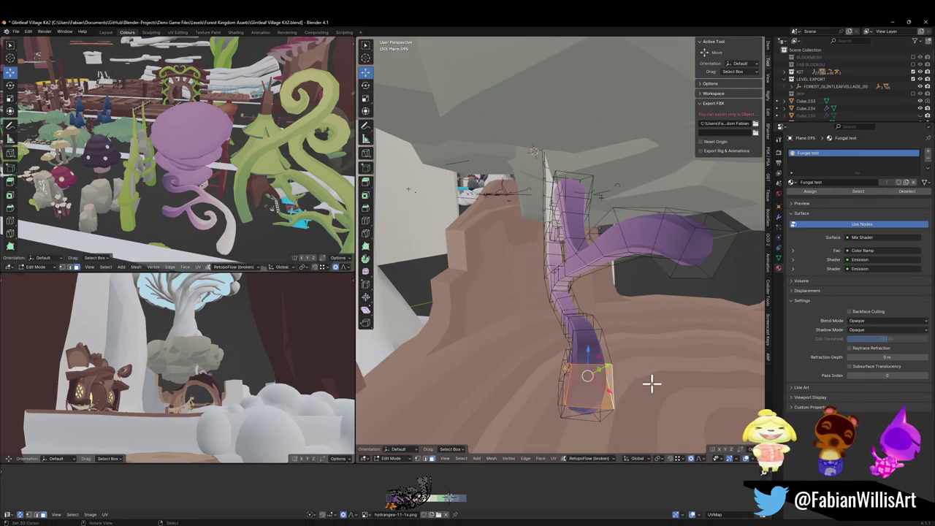
pyautogui.press('g')
pyautogui.click(577, 369)
pyautogui.press('r')
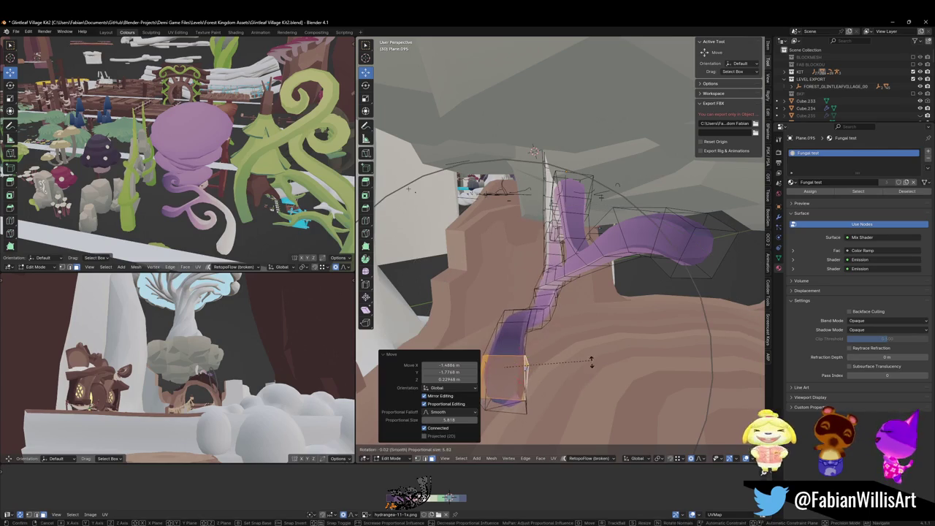
pyautogui.click(605, 267)
pyautogui.moveTo(558, 237)
pyautogui.mouseDown()
pyautogui.moveTo(593, 236)
pyautogui.moveTo(533, 226)
pyautogui.moveTo(607, 232)
pyautogui.mouseUp()
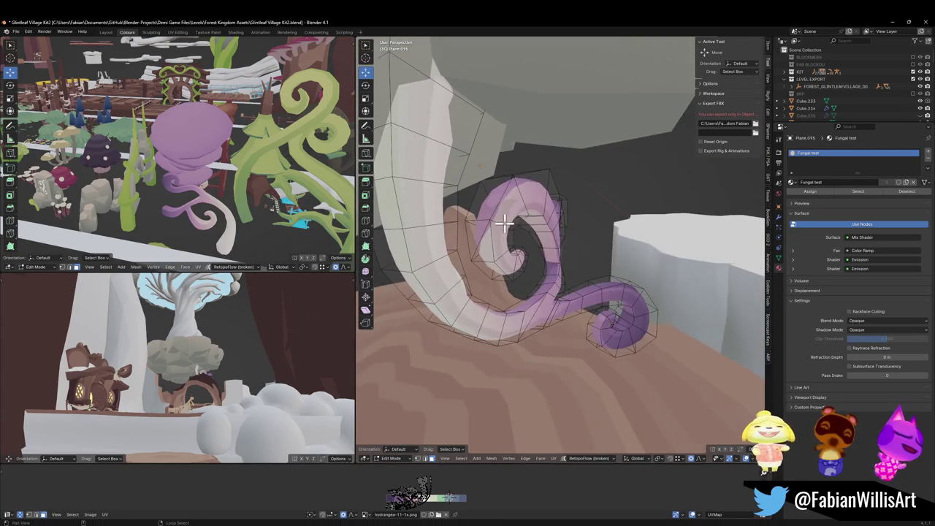
# Move and rotate the root's top vertices by -28.5° so the swirl hangs under the rock, then exit Edit Mode.
pyautogui.press('KP_Decimal')
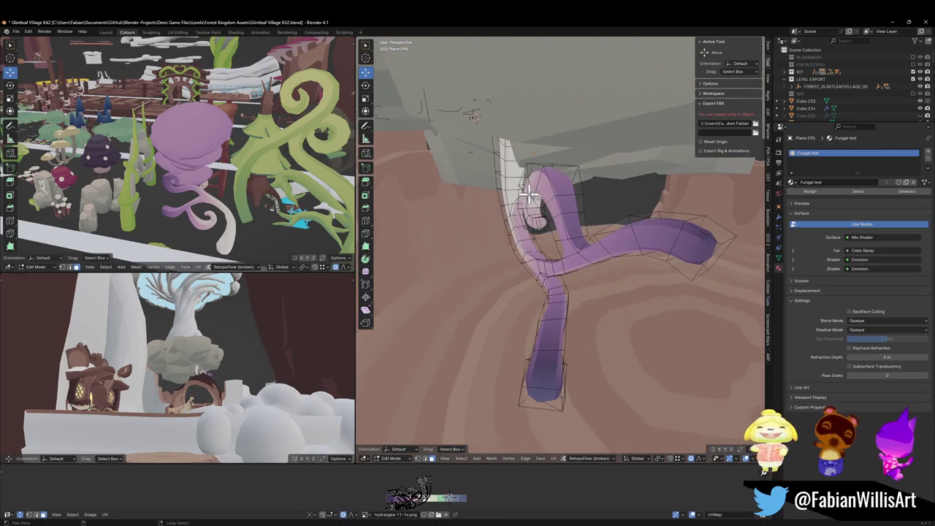
pyautogui.press('g')
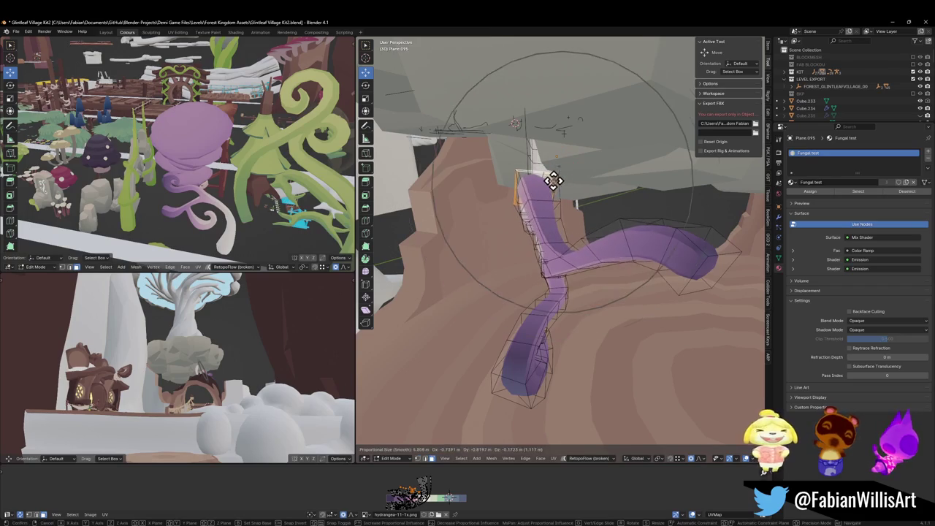
pyautogui.click(568, 188)
pyautogui.press('r')
pyautogui.click(614, 209)
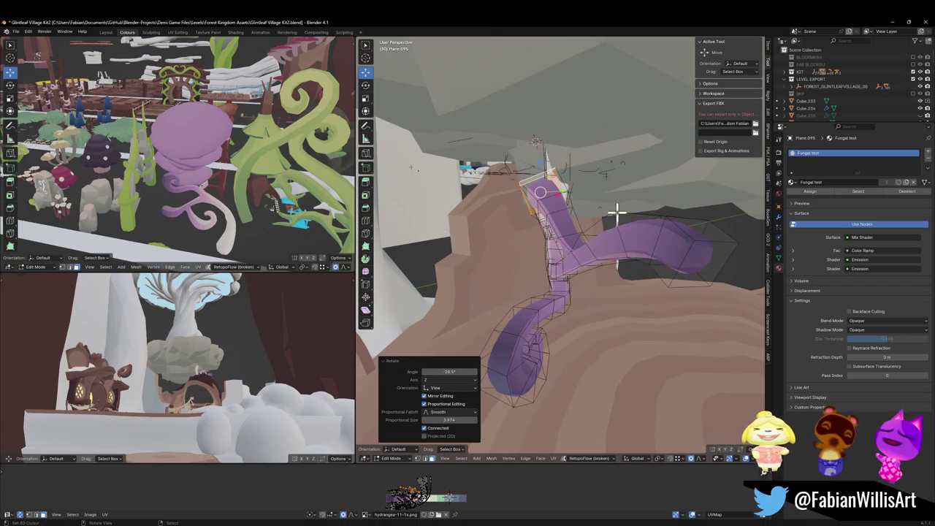
pyautogui.press('g')
pyautogui.click(603, 210)
pyautogui.press('Tab')
pyautogui.scroll(-3, 620, 215)
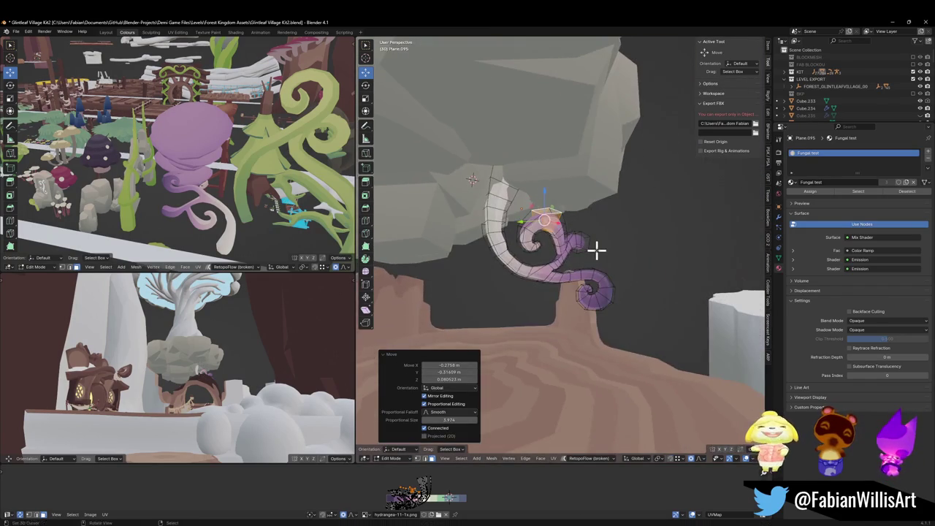
pyautogui.moveTo(570, 285)
pyautogui.mouseDown()
pyautogui.moveTo(574, 271)
pyautogui.moveTo(578, 299)
pyautogui.moveTo(574, 287)
pyautogui.mouseUp()
# Raise the purple swirl root along the Z axis.
pyautogui.click(568, 265)
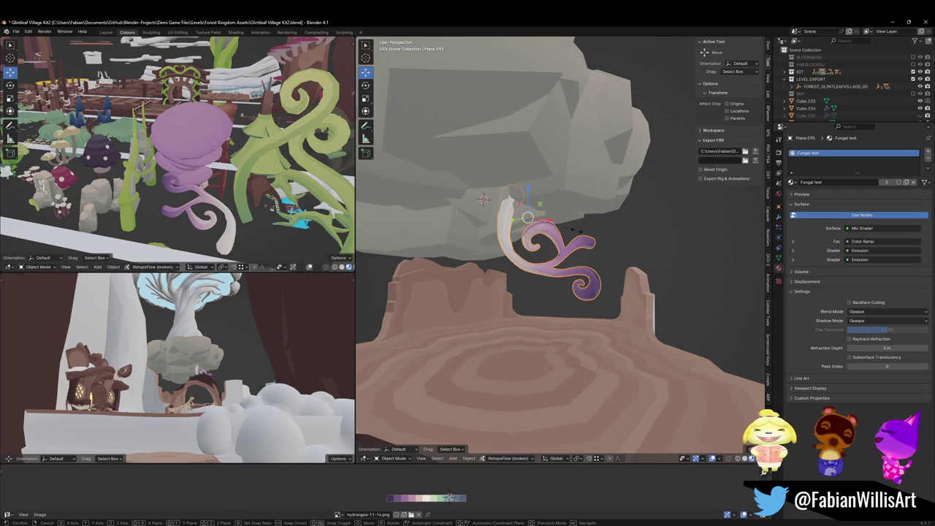
pyautogui.press('g')
pyautogui.press('z')
pyautogui.click(598, 247)
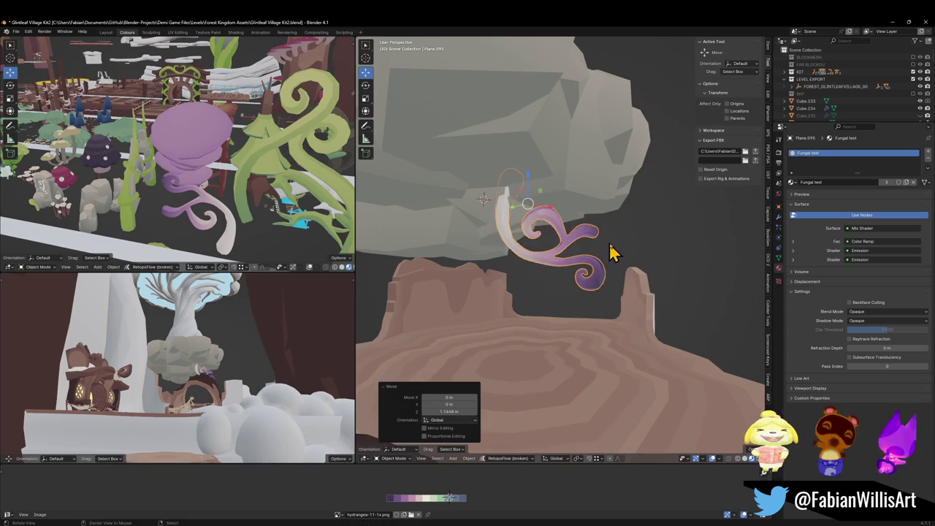
# Duplicate the swirl, snap the copy to a marked spot on the rock, and tumble it.
pyautogui.hotkey('shift', 'd')
pyautogui.hotkey('shift', 'z')
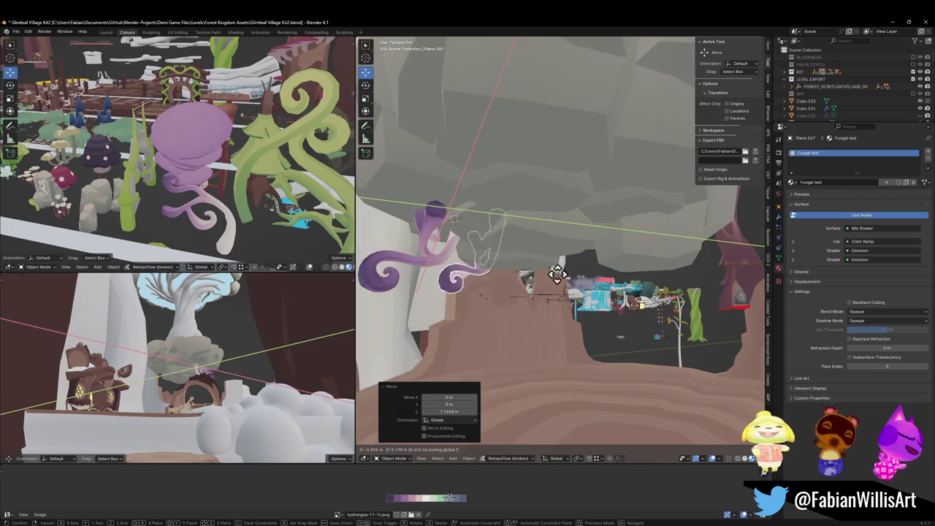
pyautogui.click(603, 257)
pyautogui.hotkey('shift', 's')
pyautogui.click(588, 241)
pyautogui.press('KP_Decimal')
pyautogui.press('r')
pyautogui.press('r')
pyautogui.click(634, 251)
# Add another swirl copy snapped to a new spot under the rock, then rotate and position it.
pyautogui.press('r')
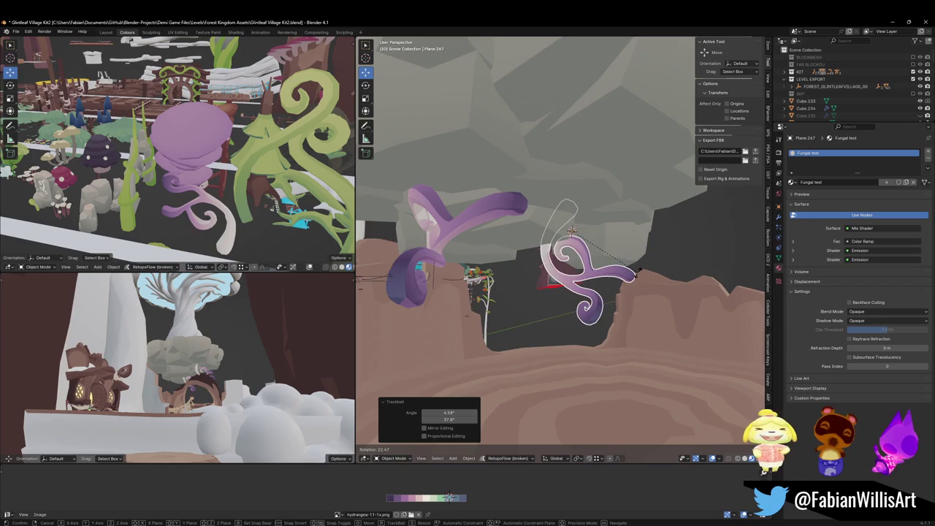
pyautogui.click(637, 272)
pyautogui.hotkey('shift', 'd')
pyautogui.rightClick(602, 274)
pyautogui.keyDown('shift'); pyautogui.rightClick(463, 196); pyautogui.keyUp('shift')
pyautogui.hotkey('shift', 's')
pyautogui.click(482, 191)
pyautogui.press('r')
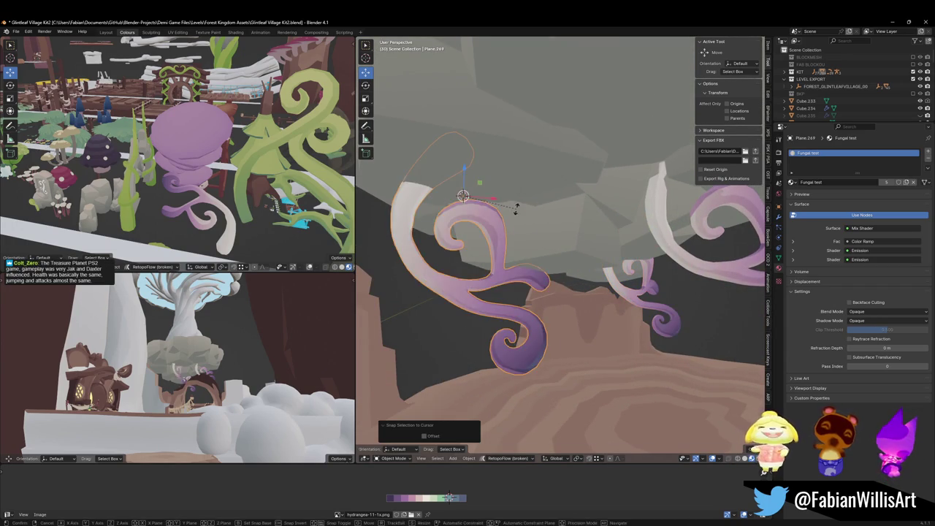
pyautogui.press('r')
pyautogui.click(591, 219)
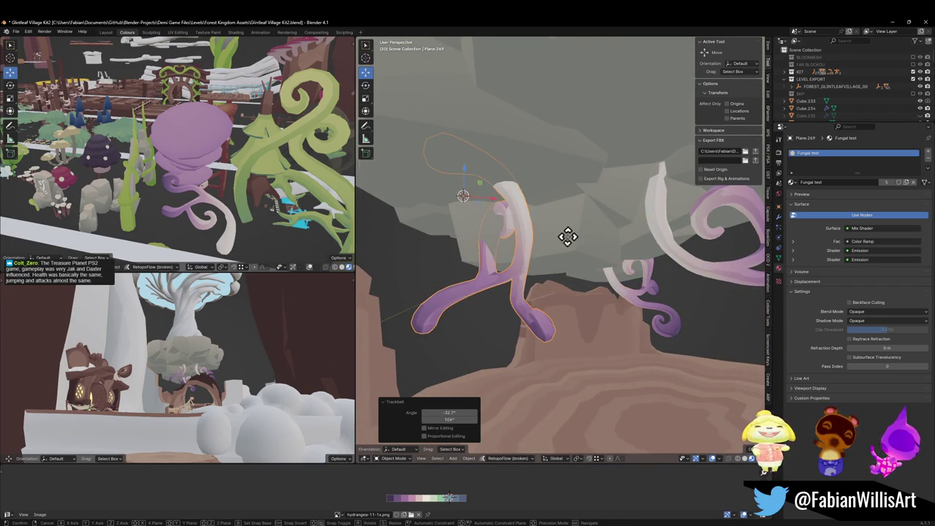
pyautogui.press('g')
pyautogui.click(540, 263)
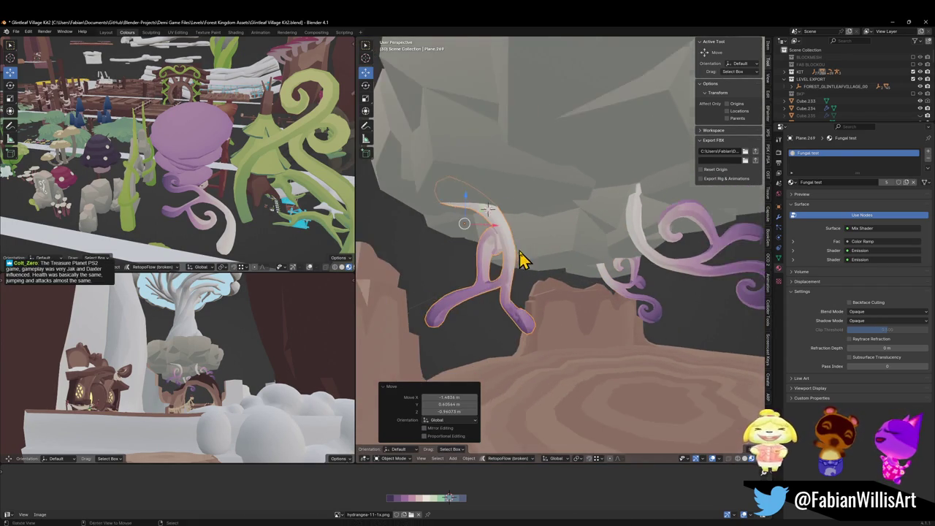
pyautogui.press('r')
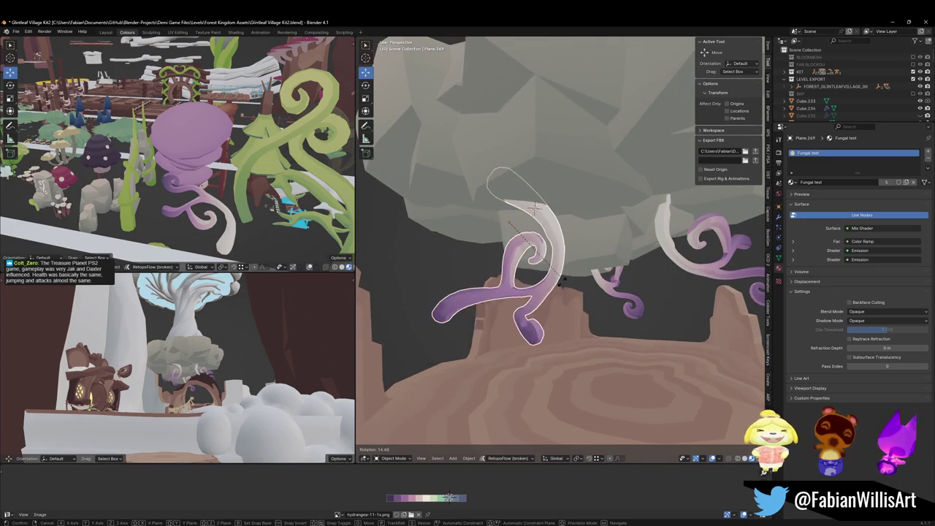
pyautogui.click(563, 284)
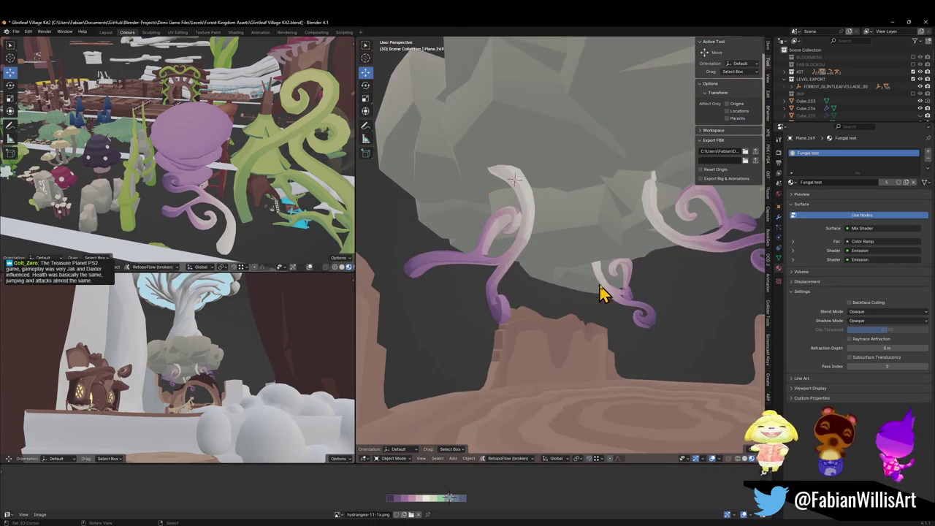
# Move the swirl and turn it around the vertical axis, keeping its height.
pyautogui.press('g')
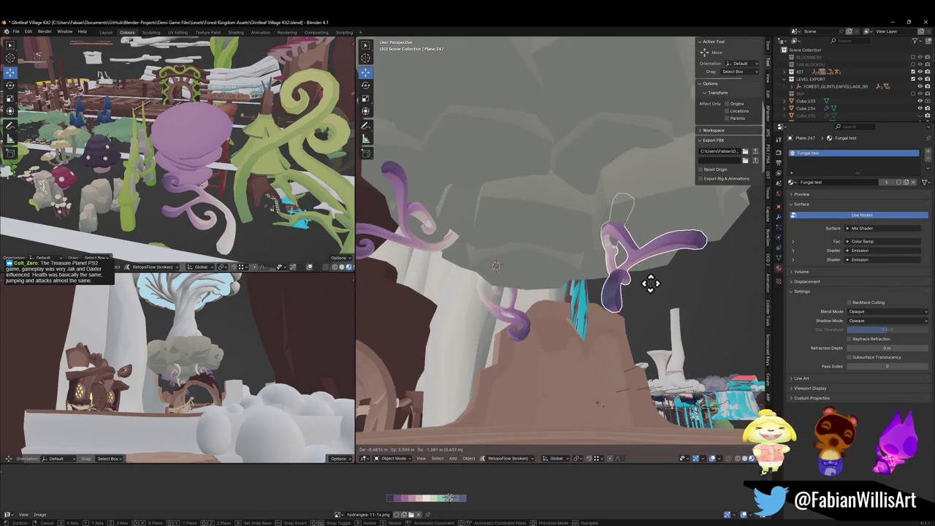
pyautogui.click(612, 241)
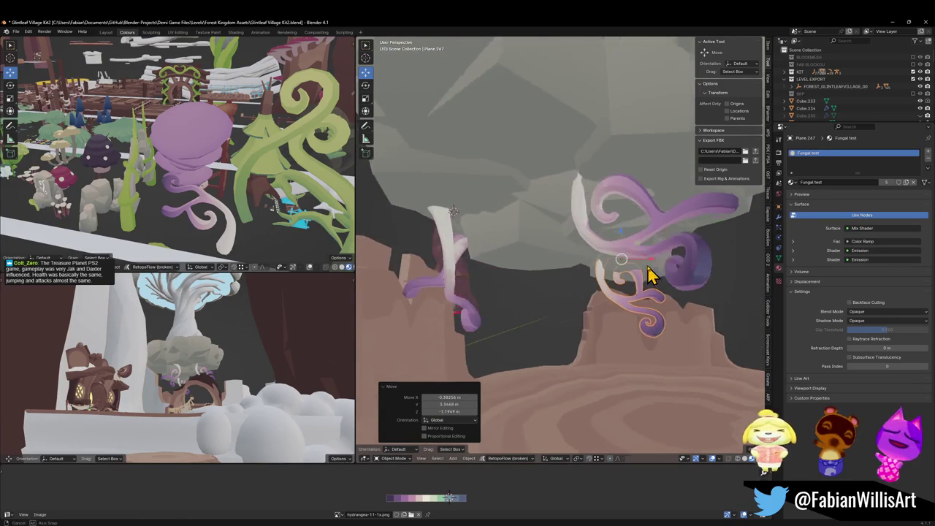
pyautogui.press('r')
pyautogui.press('z')
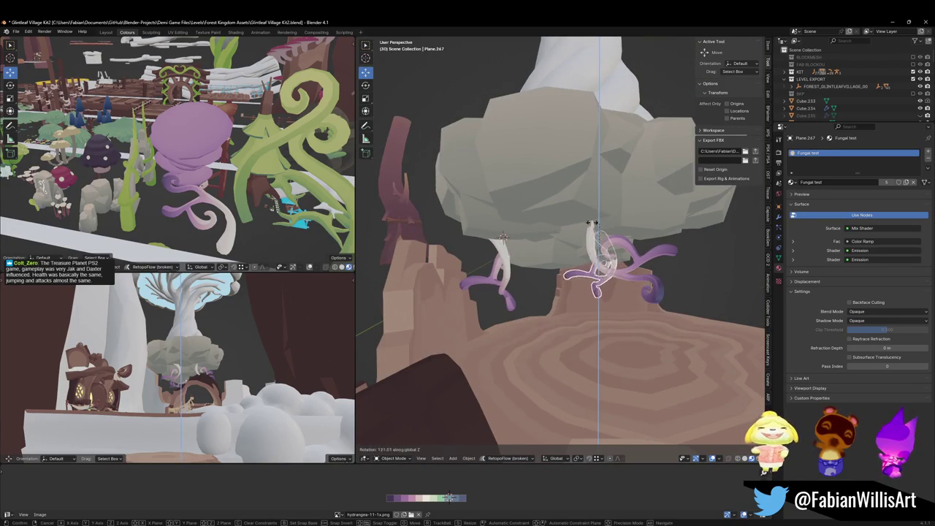
pyautogui.click(616, 244)
pyautogui.press('g')
pyautogui.hotkey('shift', 'z')
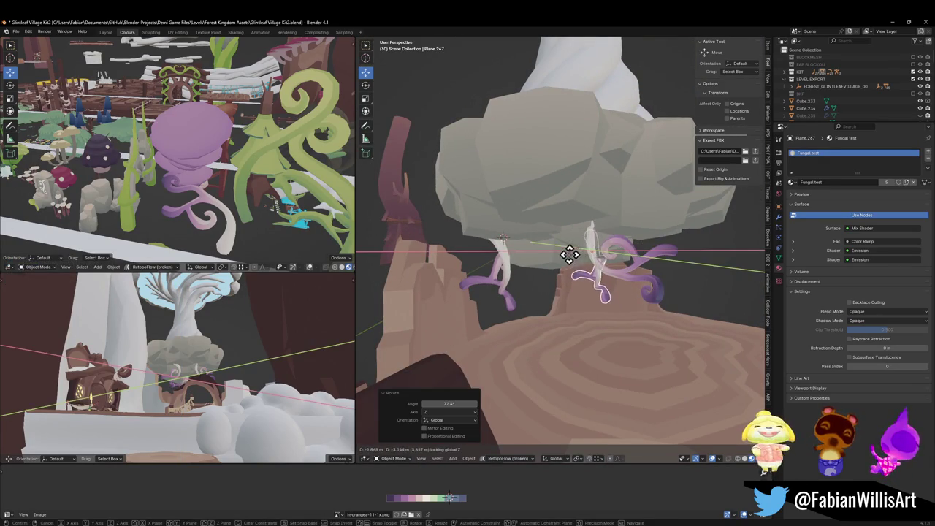
pyautogui.click(571, 255)
# Fine-tune the swirl's angle and horizontal position, leaving Plane.267 turned -21.2° on the cliff.
pyautogui.press('r')
pyautogui.press('z')
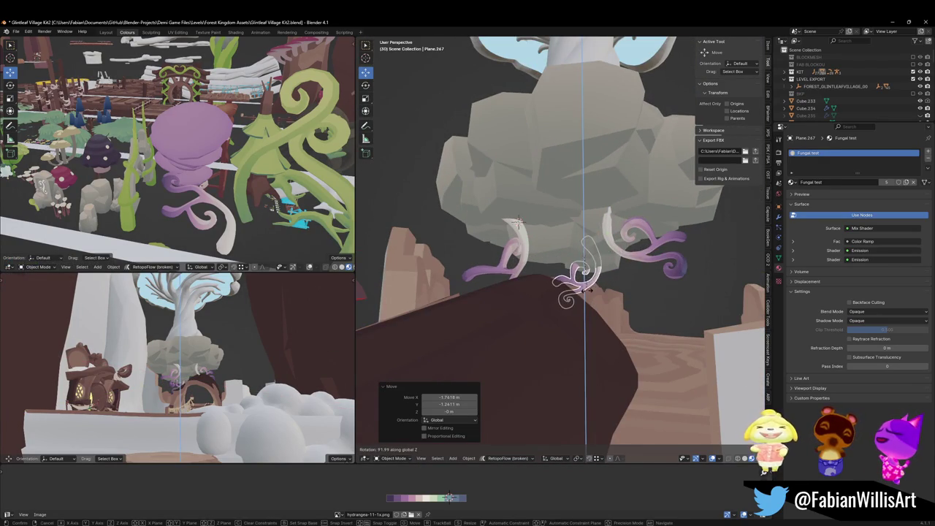
pyautogui.click(599, 288)
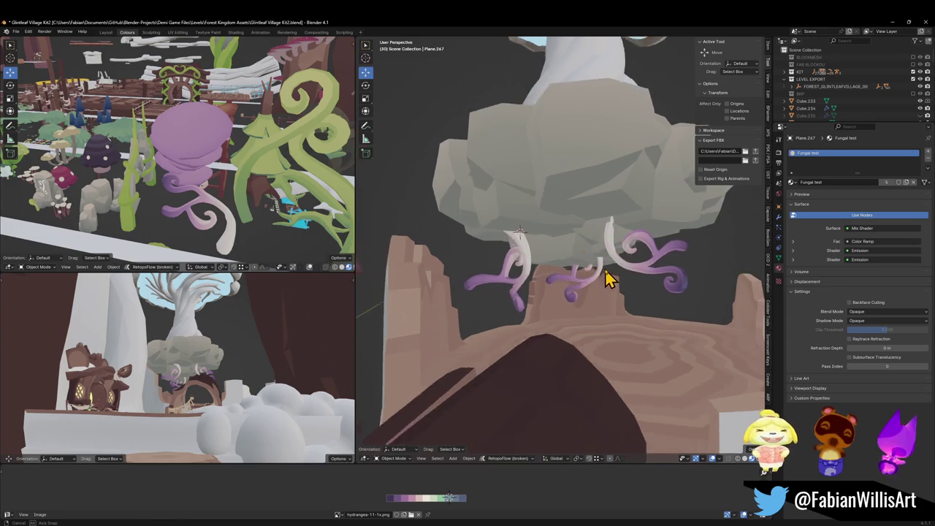
pyautogui.press('r')
pyautogui.click(603, 295)
pyautogui.press('g')
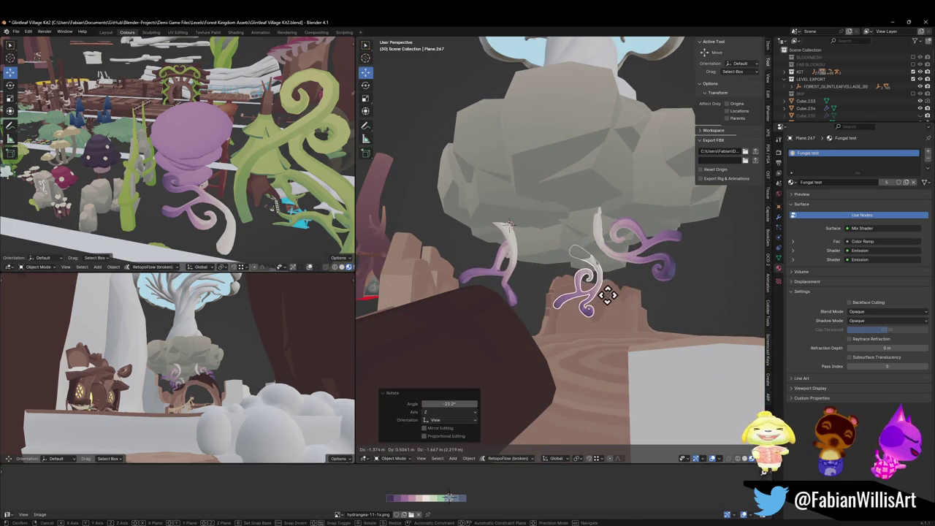
pyautogui.click(613, 294)
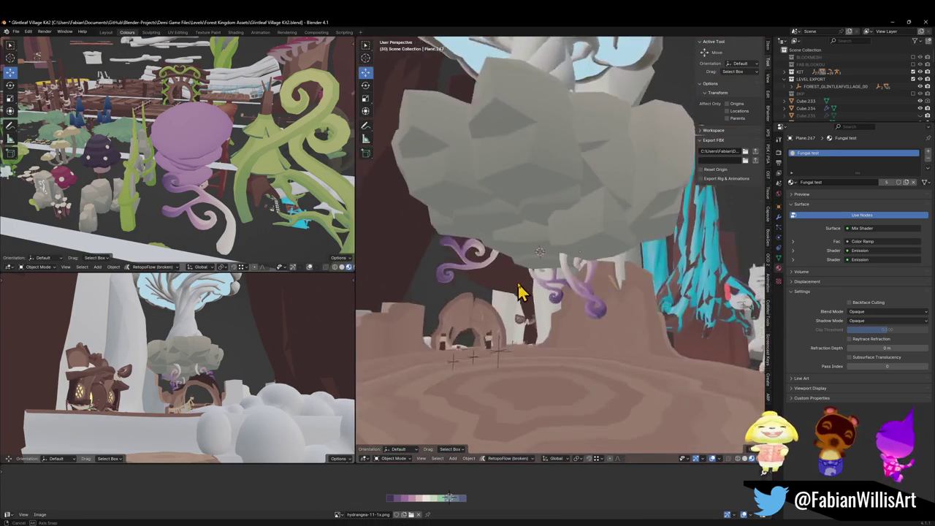
pyautogui.scroll(5, 599, 293)
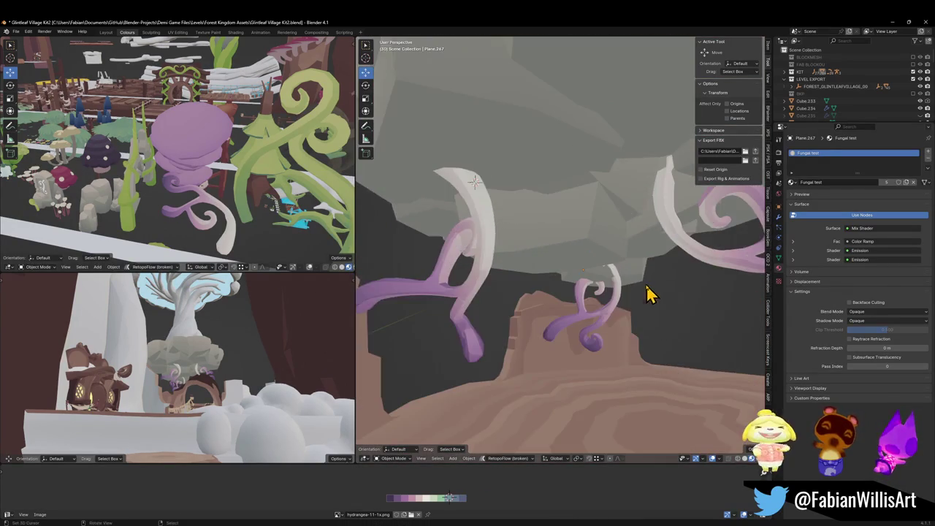
pyautogui.press('g')
pyautogui.hotkey('shift', 'z')
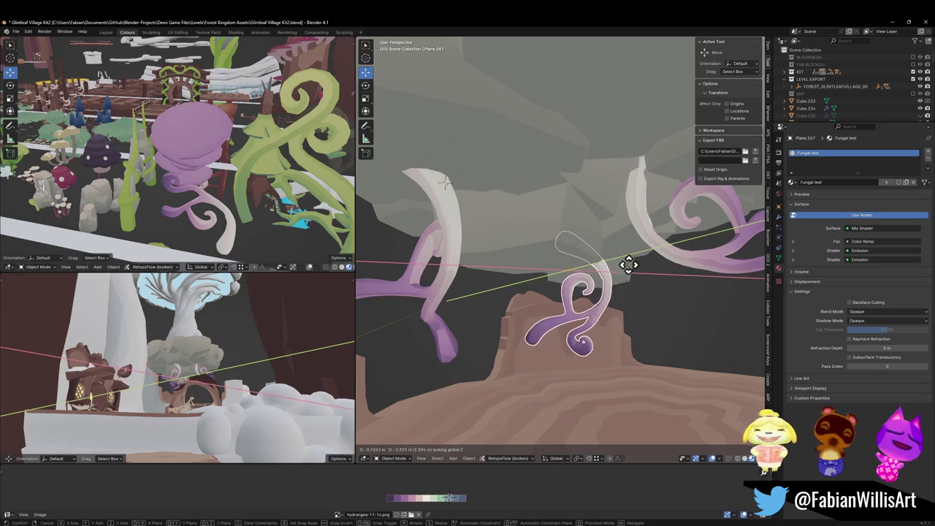
pyautogui.click(632, 256)
# Adjust the swirl's height and thicken its mesh with smooth falloff.
pyautogui.press('g')
pyautogui.press('z')
pyautogui.click(621, 274)
pyautogui.moveTo(621, 274)
pyautogui.mouseDown()
pyautogui.moveTo(594, 292)
pyautogui.moveTo(590, 278)
pyautogui.moveTo(538, 288)
pyautogui.moveTo(615, 292)
pyautogui.mouseUp()
pyautogui.press('Tab')
pyautogui.hotkey('alt', 's')
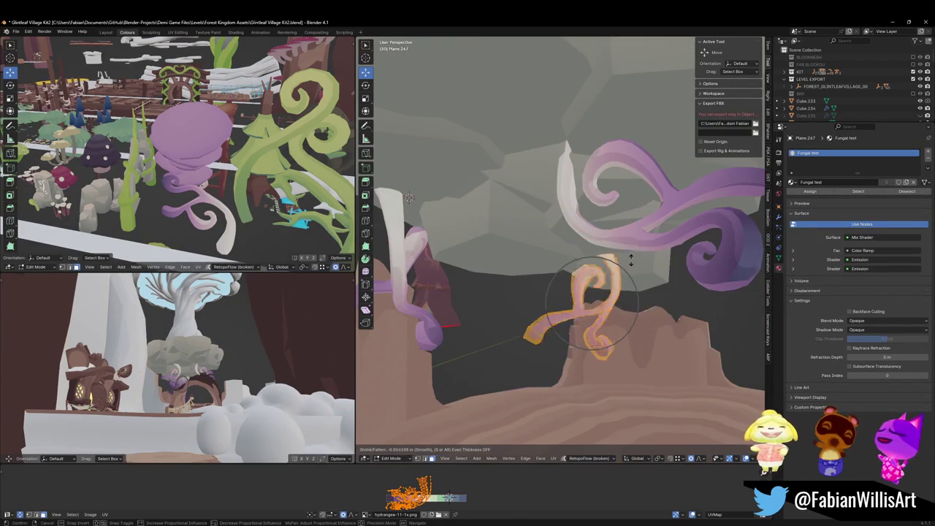
pyautogui.click(632, 256)
pyautogui.press('Tab')
# Inspect the curly roots under the rock and select the fungal curl Plane.095.
pyautogui.moveTo(636, 267)
pyautogui.mouseDown()
pyautogui.moveTo(636, 288)
pyautogui.moveTo(624, 297)
pyautogui.moveTo(618, 278)
pyautogui.mouseUp()
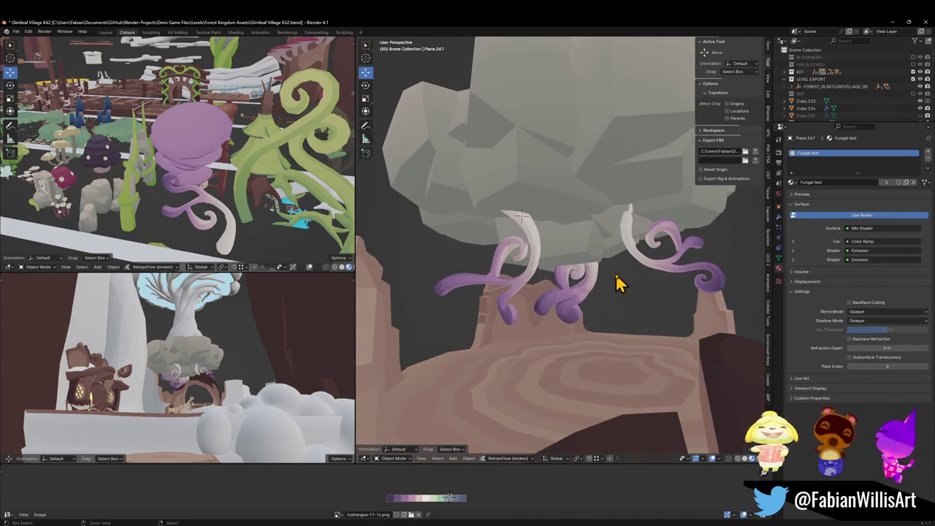
pyautogui.click(618, 273)
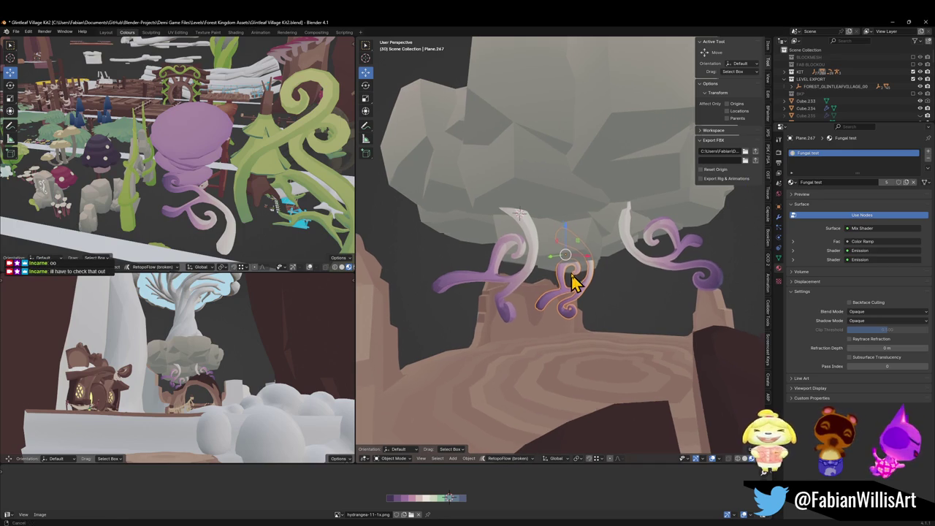
pyautogui.moveTo(567, 236); pyautogui.dragTo(524, 252)
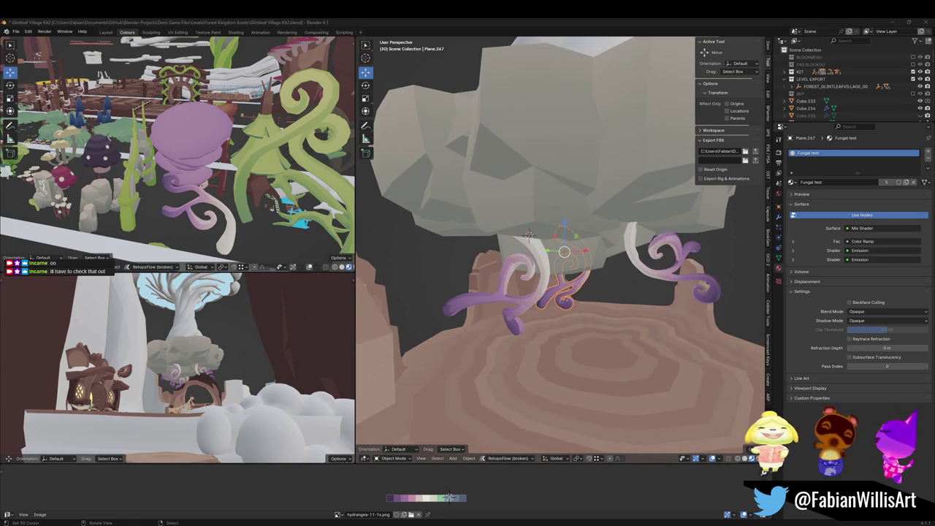
pyautogui.moveTo(471, 287); pyautogui.dragTo(382, 277)
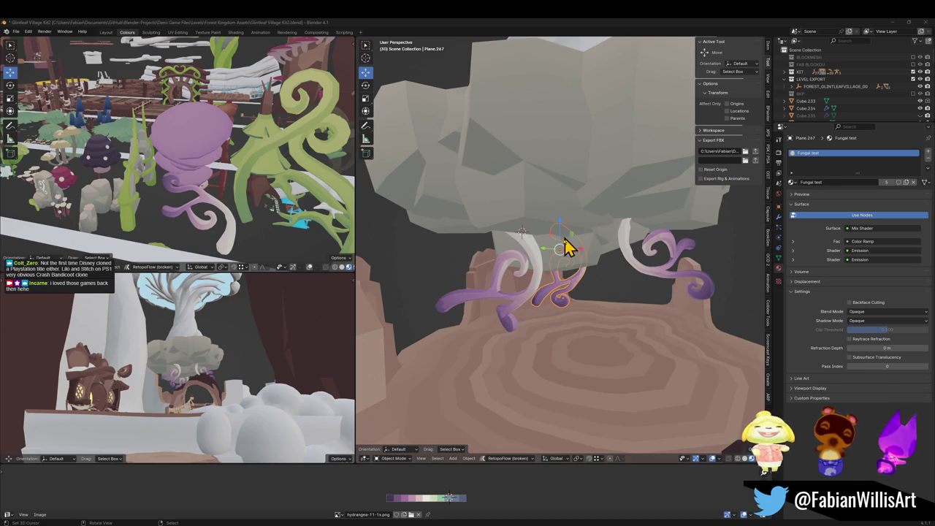
pyautogui.moveTo(511, 271); pyautogui.dragTo(518, 265)
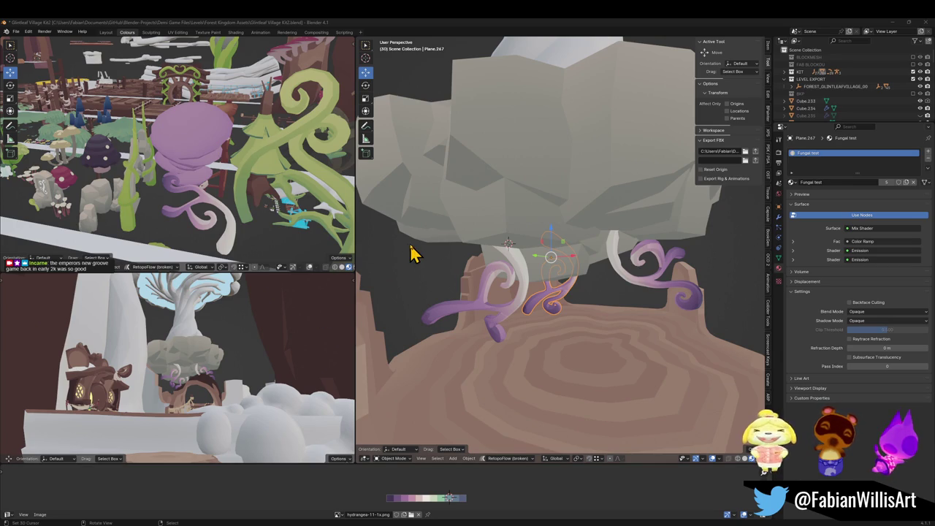
pyautogui.moveTo(579, 281)
pyautogui.mouseDown()
pyautogui.moveTo(577, 265)
pyautogui.moveTo(587, 271)
pyautogui.moveTo(611, 255)
pyautogui.moveTo(533, 272)
pyautogui.moveTo(524, 256)
pyautogui.moveTo(553, 307)
pyautogui.moveTo(526, 285)
pyautogui.mouseUp()
pyautogui.click(528, 285)
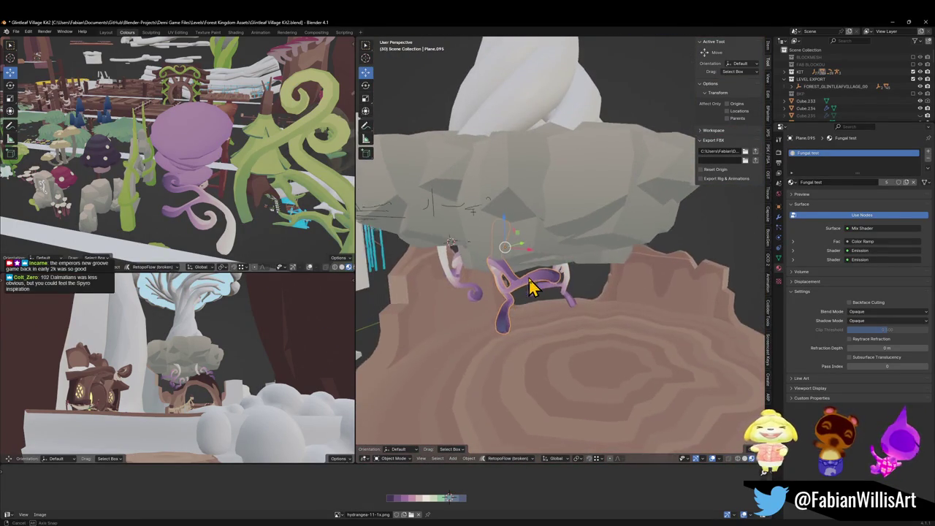
# Lower the fungal curl Plane.095 along the Z axis.
pyautogui.press('g')
pyautogui.hotkey('shift', 'z')
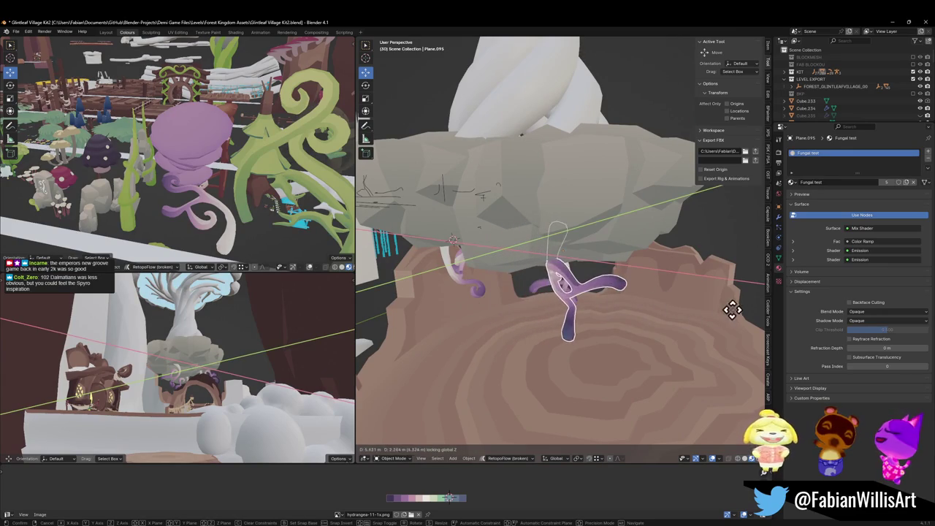
pyautogui.click(720, 307)
pyautogui.moveTo(720, 307)
pyautogui.mouseDown()
pyautogui.moveTo(570, 292)
pyautogui.moveTo(588, 290)
pyautogui.mouseUp()
pyautogui.press('g')
pyautogui.press('z')
pyautogui.click(640, 298)
pyautogui.scroll(6, 581, 293)
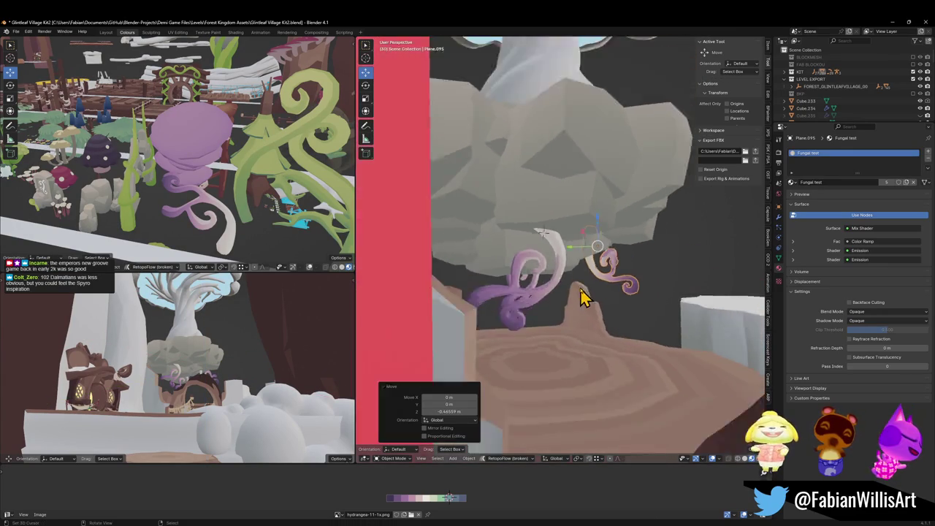
pyautogui.scroll(-5, 540, 299)
# Duplicate the curl Plane.267 and shrink the copy to 0.538.
pyautogui.click(519, 323)
pyautogui.scroll(4, 520, 324)
pyautogui.hotkey('shift', 'd')
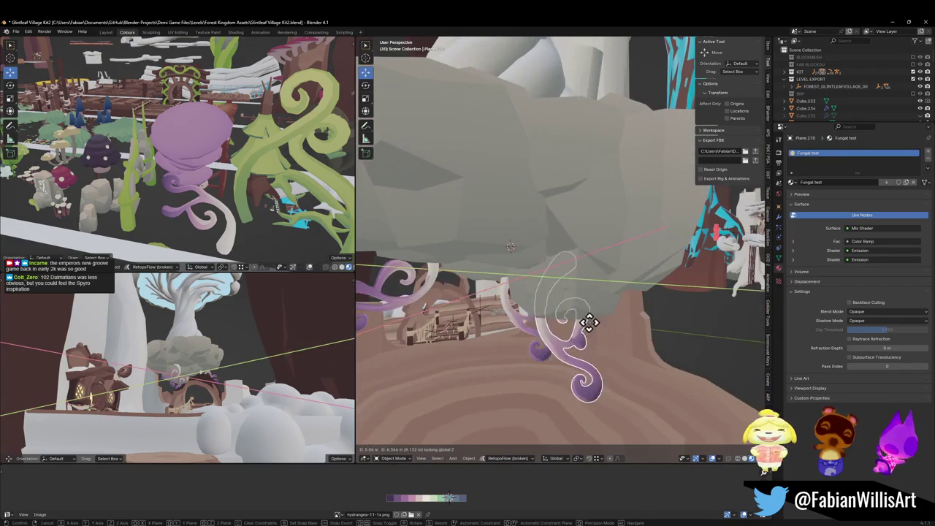
pyautogui.click(613, 322)
pyautogui.press('g')
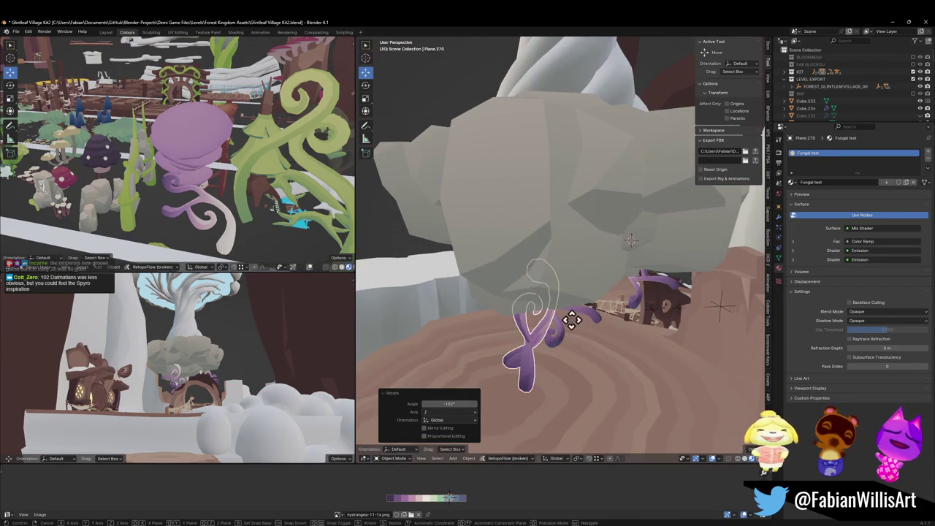
pyautogui.click(522, 325)
pyautogui.press('s')
pyautogui.click(546, 320)
# Move the duplicate curl vertically, rotate it -55.6°, and nudge it into place.
pyautogui.press('g')
pyautogui.press('z')
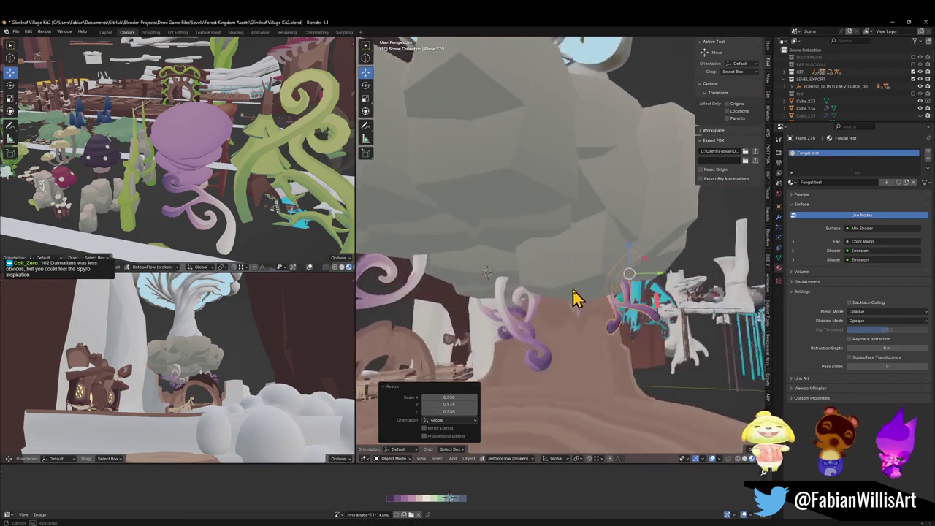
pyautogui.click(627, 285)
pyautogui.press('r')
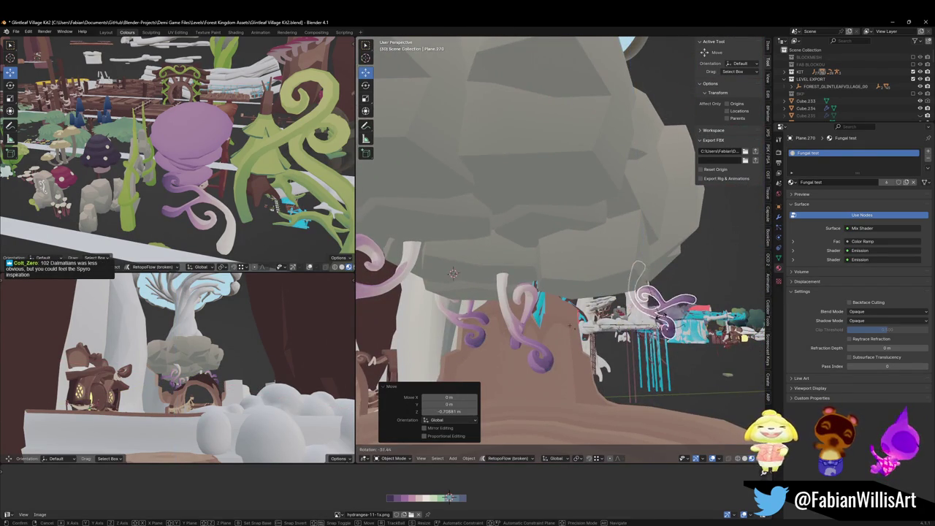
pyautogui.click(662, 305)
pyautogui.press('g')
pyautogui.click(666, 313)
pyautogui.moveTo(666, 313)
pyautogui.mouseDown()
pyautogui.moveTo(574, 317)
pyautogui.moveTo(588, 313)
pyautogui.mouseUp()
# Rotate Plane.267 by 32.8°, scale it to 0.879, and reposition it.
pyautogui.click(585, 313)
pyautogui.press('r')
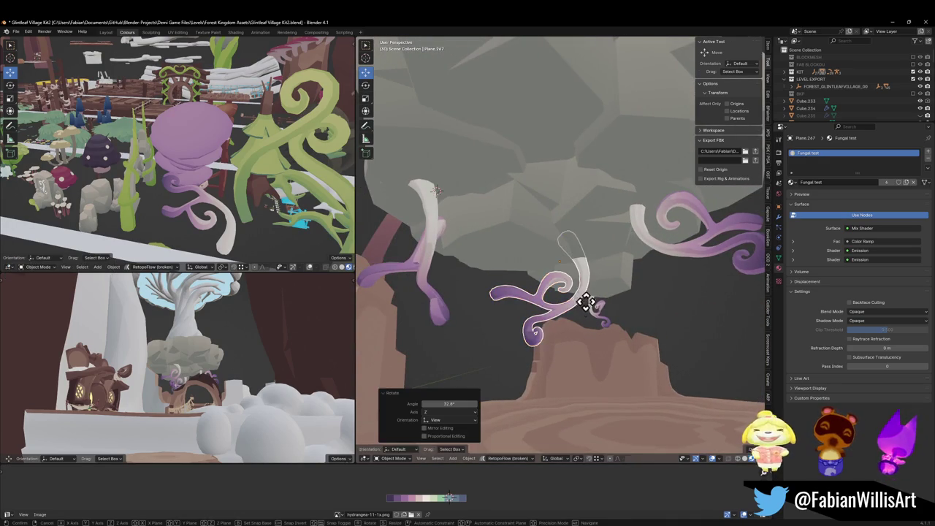
pyautogui.click(584, 307)
pyautogui.press('s')
pyautogui.click(611, 309)
pyautogui.moveTo(611, 307)
pyautogui.mouseDown()
pyautogui.moveTo(614, 314)
pyautogui.moveTo(582, 309)
pyautogui.moveTo(582, 299)
pyautogui.moveTo(587, 311)
pyautogui.moveTo(502, 309)
pyautogui.moveTo(611, 288)
pyautogui.moveTo(594, 292)
pyautogui.moveTo(603, 301)
pyautogui.moveTo(472, 309)
pyautogui.moveTo(622, 297)
pyautogui.moveTo(621, 310)
pyautogui.moveTo(621, 300)
pyautogui.moveTo(672, 286)
pyautogui.moveTo(641, 302)
pyautogui.moveTo(581, 305)
pyautogui.moveTo(595, 298)
pyautogui.moveTo(560, 278)
pyautogui.mouseUp()
pyautogui.press('g')
pyautogui.click(553, 304)
# Reposition the curl horizontally, then adjust its height along Z.
pyautogui.press('g')
pyautogui.click(624, 290)
pyautogui.press('g')
pyautogui.press('z')
pyautogui.click(638, 280)
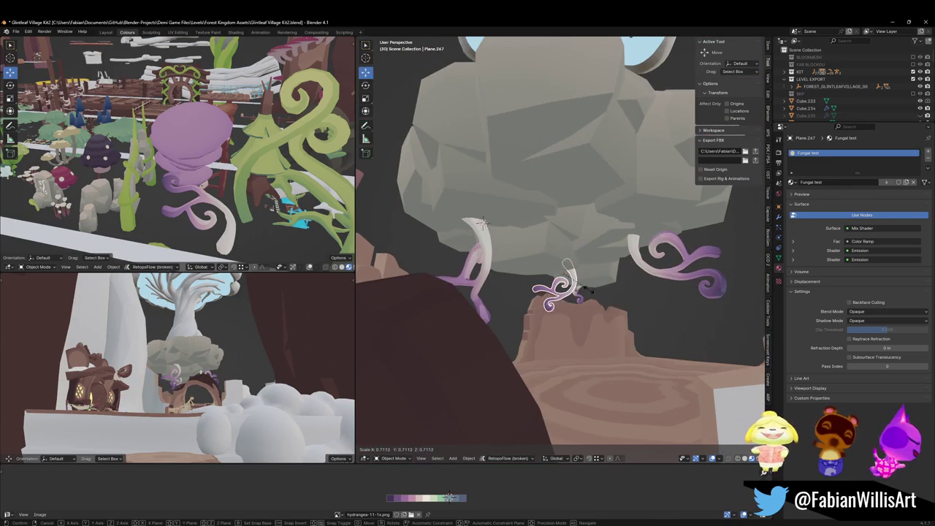
# Shrink the curl Plane.267 to 0.783 and move it to a new spot.
pyautogui.click(560, 277)
pyautogui.press('s')
pyautogui.click(601, 298)
pyautogui.press('g')
pyautogui.click(647, 296)
pyautogui.moveTo(647, 296)
pyautogui.mouseDown()
pyautogui.moveTo(636, 282)
pyautogui.moveTo(577, 302)
pyautogui.moveTo(636, 299)
pyautogui.moveTo(563, 292)
pyautogui.moveTo(586, 286)
pyautogui.moveTo(555, 292)
pyautogui.moveTo(574, 281)
pyautogui.mouseUp()
# Move the right curl Plane.095 and resize the left curl Plane.269.
pyautogui.click(646, 291)
pyautogui.press('g')
pyautogui.click(590, 312)
pyautogui.click(549, 281)
pyautogui.press('s')
pyautogui.click(576, 275)
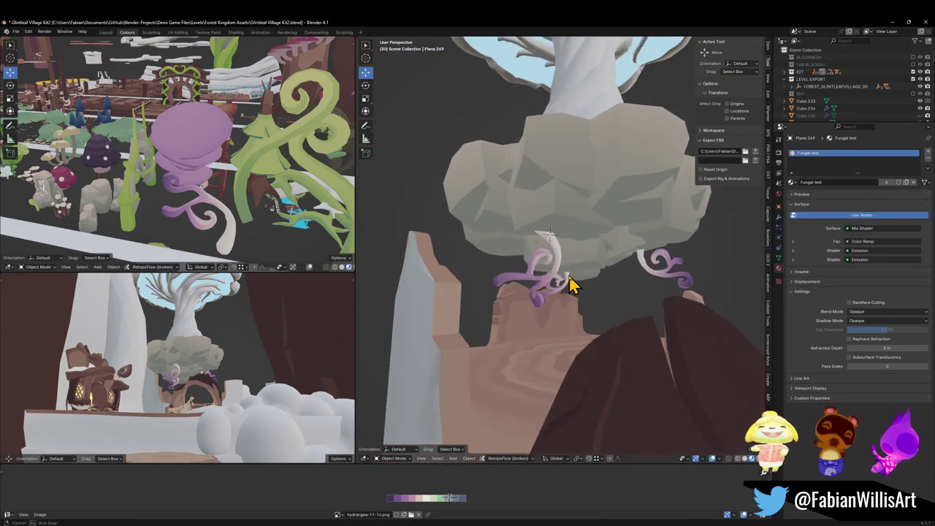
pyautogui.hotkey('shift', '`')
pyautogui.press('s')
pyautogui.click(567, 280)
# Duplicate the left curl and place the small copy vertically and horizontally.
pyautogui.hotkey('shift', 'd')
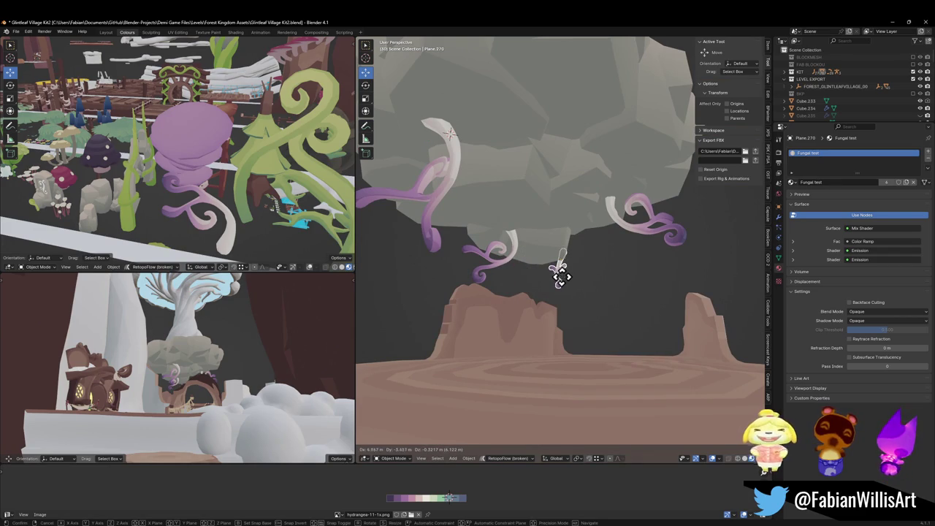
pyautogui.click(557, 275)
pyautogui.scroll(-5, 566, 284)
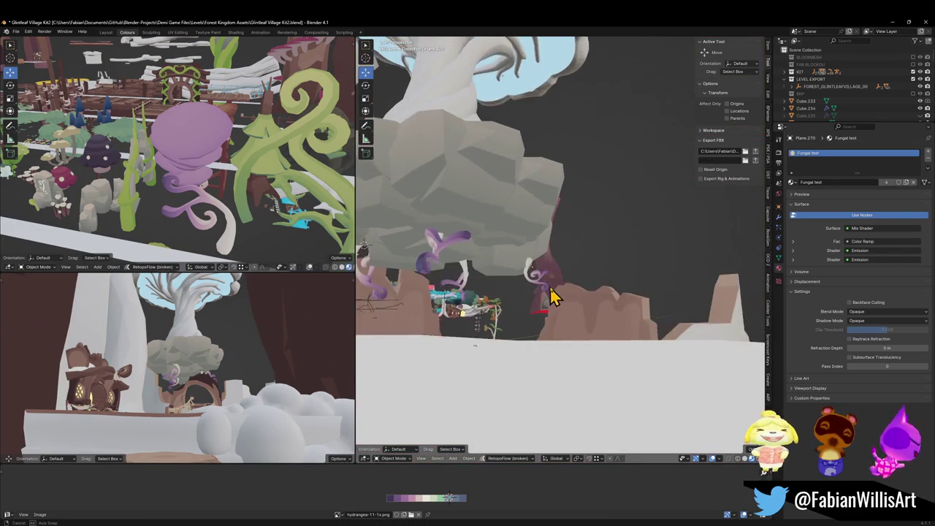
pyautogui.press('g')
pyautogui.press('g')
pyautogui.press('z')
pyautogui.click(558, 268)
pyautogui.press('g')
pyautogui.hotkey('shift', 'z')
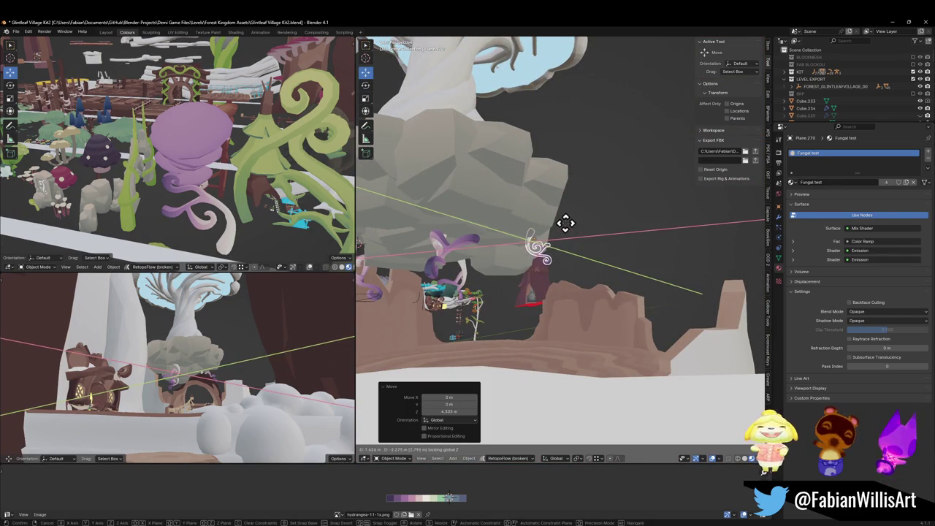
pyautogui.click(575, 238)
pyautogui.press('KP_Decimal')
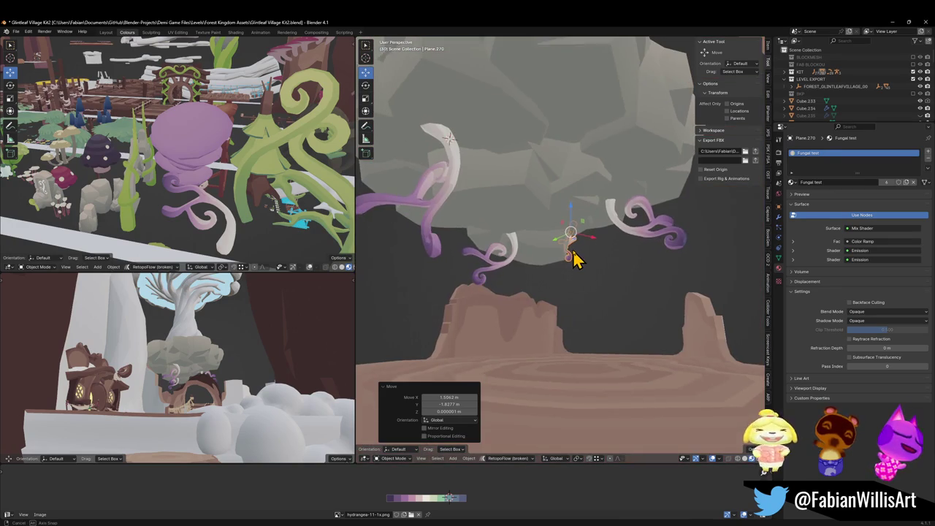
pyautogui.press('g')
pyautogui.rightClick(589, 271)
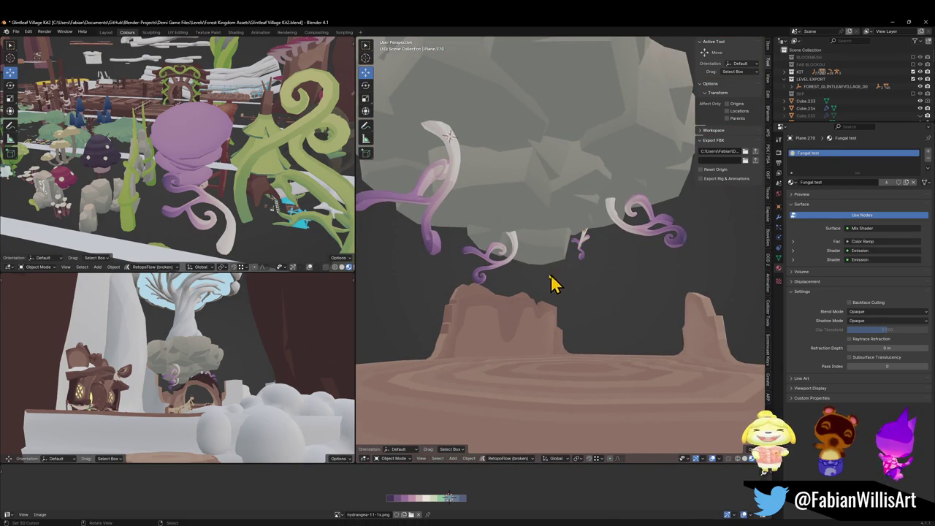
# Rotate the curl Plane.267 by -15.6°, cancelling the stray move.
pyautogui.click(504, 270)
pyautogui.press('r')
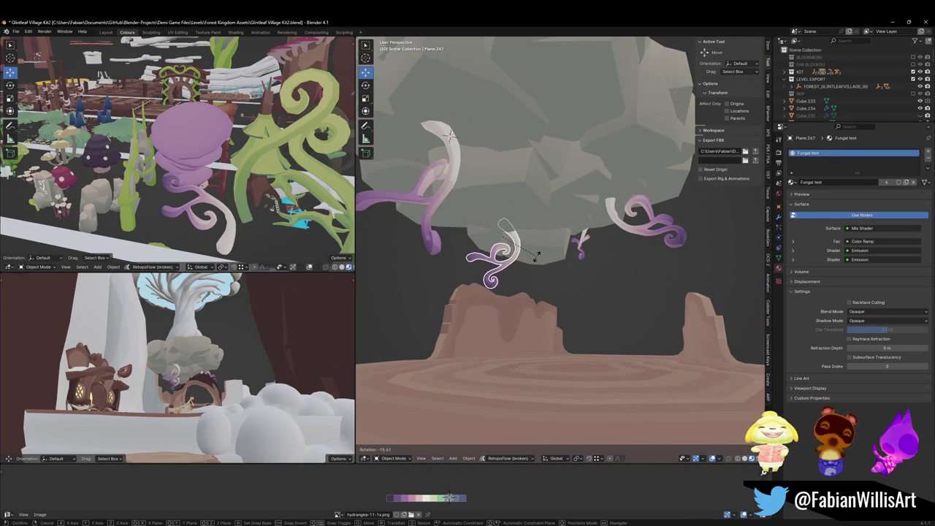
pyautogui.click(537, 257)
pyautogui.press('g')
pyautogui.rightClick(544, 274)
pyautogui.hotkey('shift', '`')
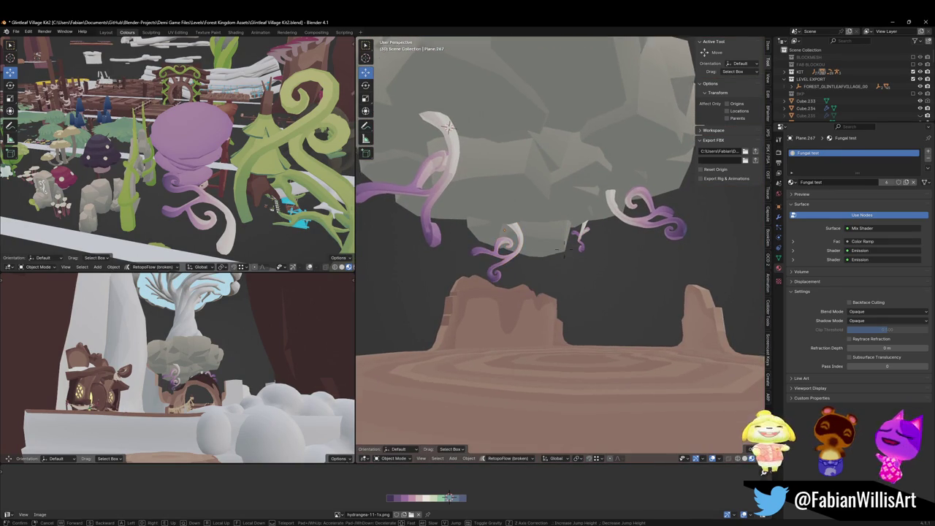
pyautogui.press('w')
pyautogui.click(531, 293)
# Rotate the right curl Plane.095, then turn Plane.269 about -2.81° and shift it.
pyautogui.press('r')
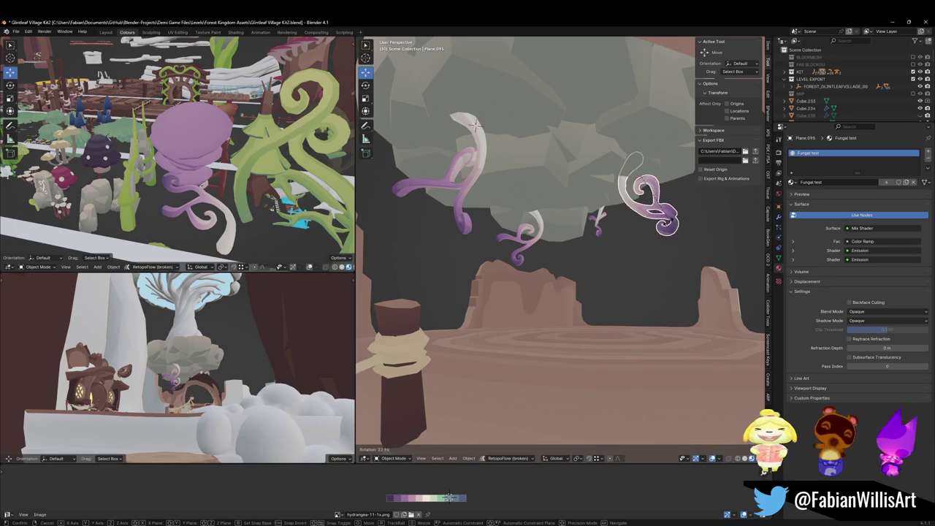
pyautogui.click(674, 226)
pyautogui.click(588, 238)
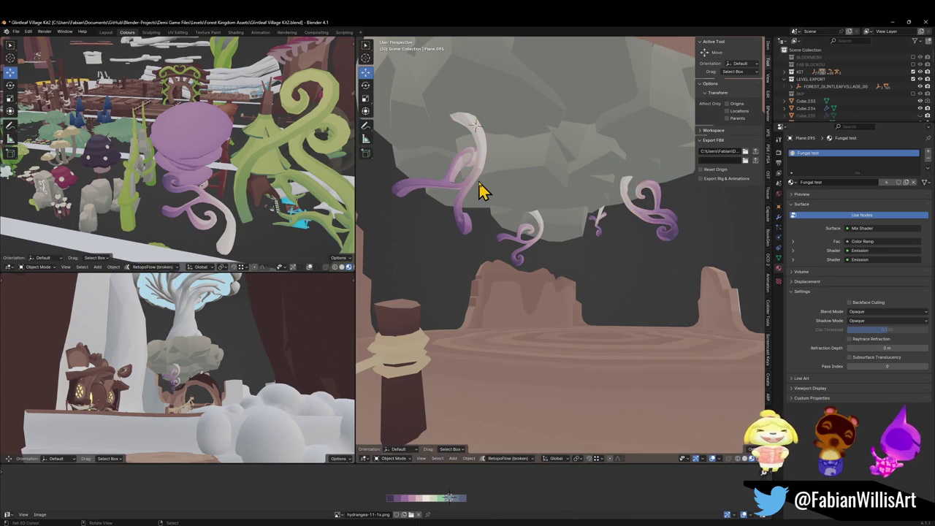
pyautogui.click(480, 190)
pyautogui.press('r')
pyautogui.click(484, 192)
pyautogui.press('g')
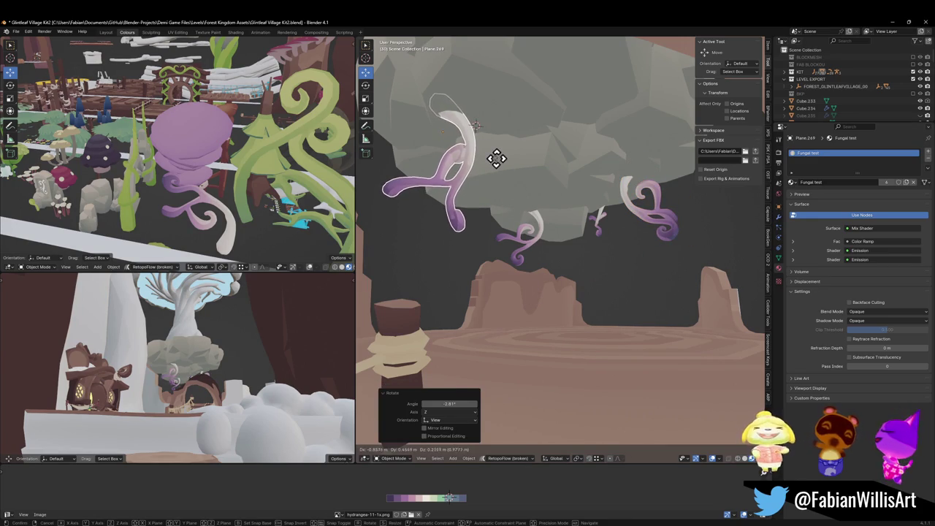
pyautogui.click(494, 159)
# Select the curls Plane.270, the right curl and Plane.269 together.
pyautogui.click(566, 241)
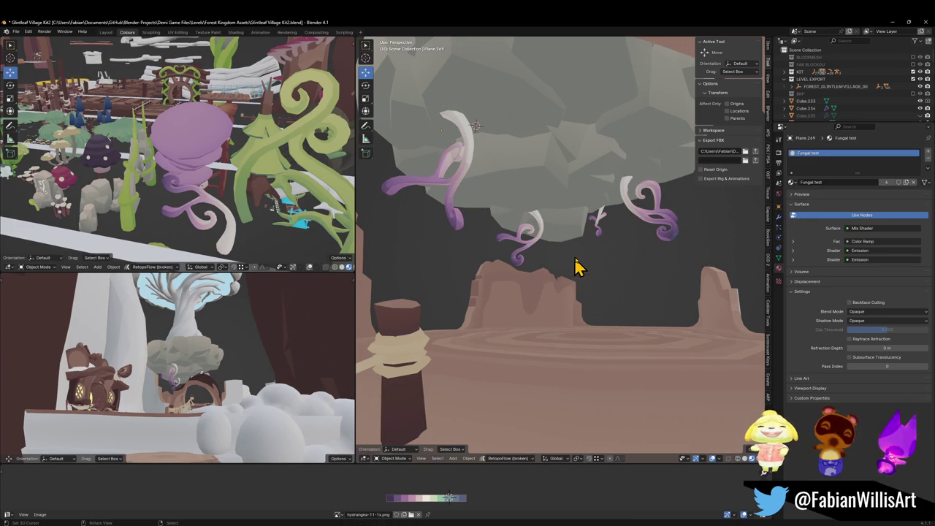
pyautogui.click(596, 223)
pyautogui.click(663, 229)
pyautogui.click(476, 183)
pyautogui.hotkey('shift', '`')
pyautogui.press('w')
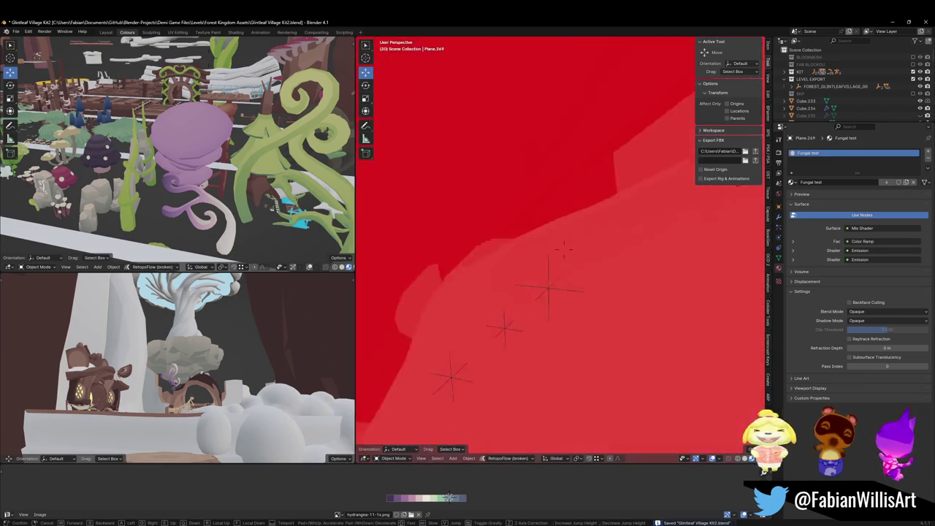
pyautogui.click(553, 221)
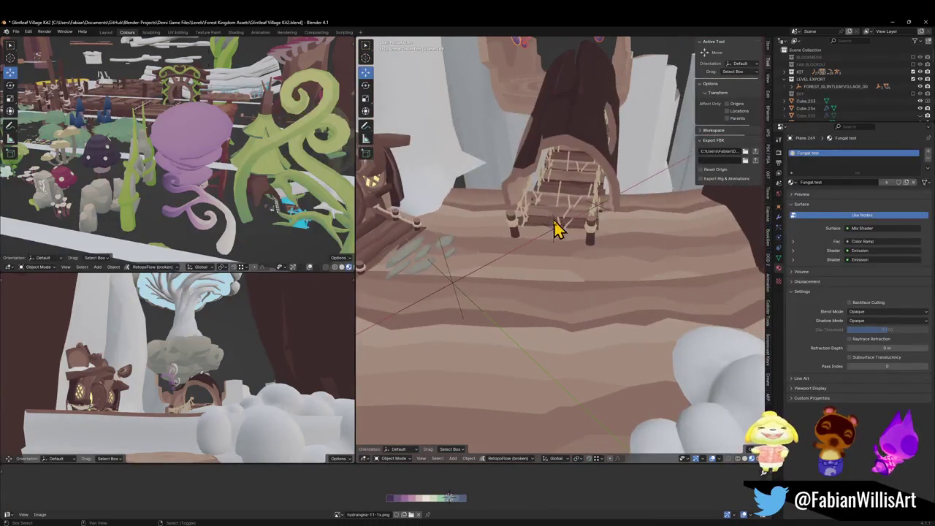
# Parent the curls to the chosen object with Object (Keep Transform) and save.
pyautogui.keyDown('shift'); pyautogui.click(555, 237); pyautogui.keyUp('shift')
pyautogui.hotkey('ctrl', 'p')
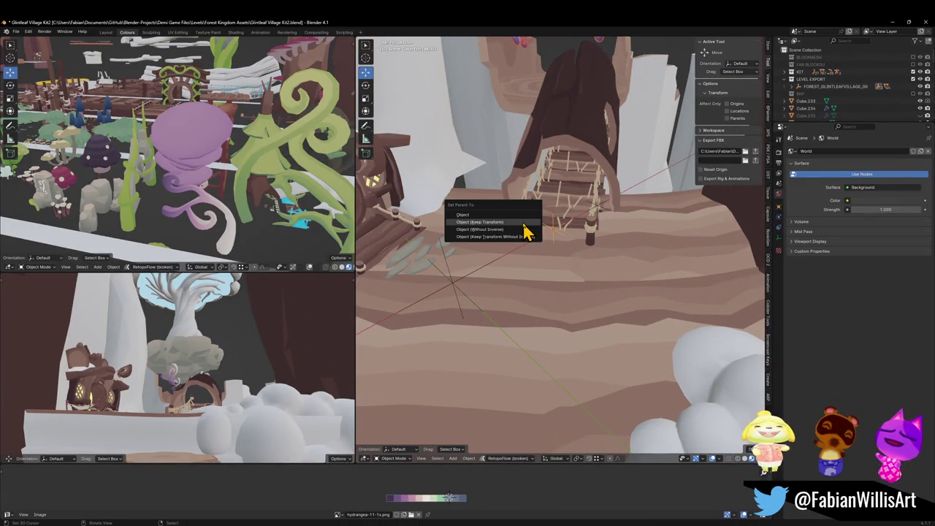
pyautogui.click(524, 224)
pyautogui.hotkey('ctrl', 's')
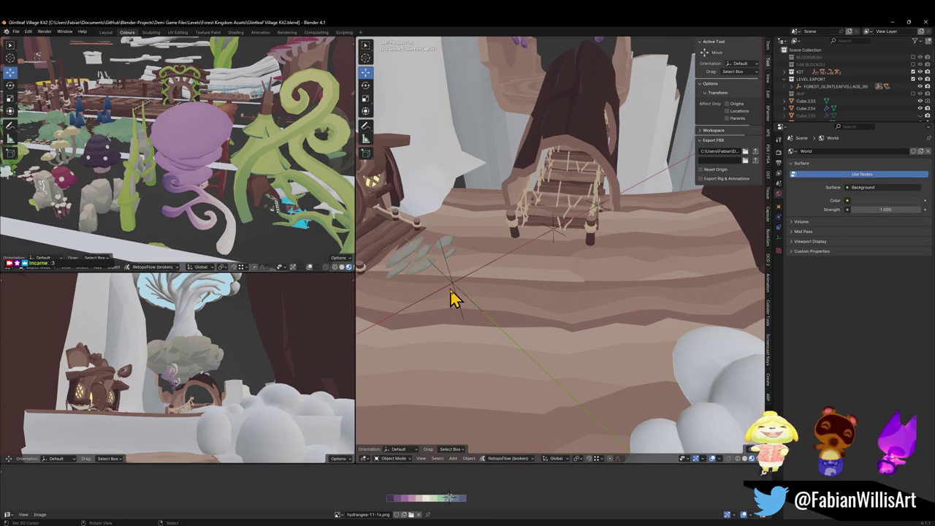
# Inspect the rocks Cube.243, Cube.239 and Cube.236 under the tree, then fly toward the house.
pyautogui.hotkey('shift', '`')
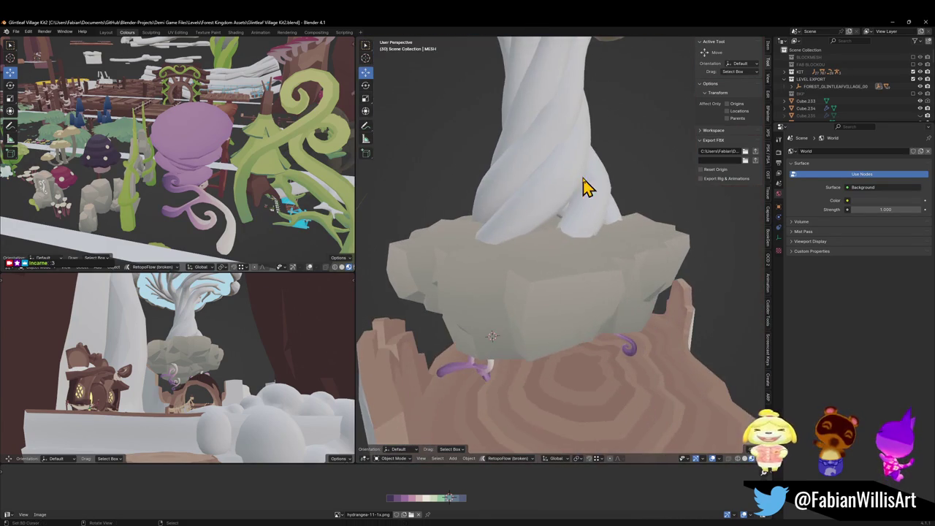
pyautogui.click(561, 267)
pyautogui.scroll(3, 648, 237)
pyautogui.click(611, 278)
pyautogui.scroll(3, 605, 265)
pyautogui.scroll(-3, 657, 234)
pyautogui.click(598, 276)
pyautogui.moveTo(598, 275)
pyautogui.mouseDown()
pyautogui.moveTo(605, 271)
pyautogui.moveTo(592, 265)
pyautogui.moveTo(582, 319)
pyautogui.moveTo(569, 288)
pyautogui.mouseUp()
pyautogui.click(576, 278)
pyautogui.hotkey('shift', '`')
pyautogui.press('s')
pyautogui.press('w')
pyautogui.press('Return')
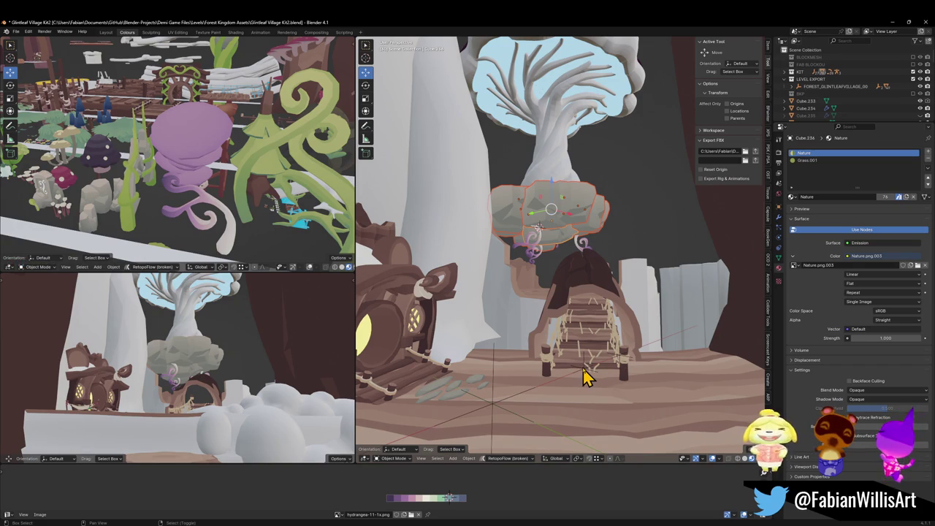
# Parent the selection to the active target with Object (Keep Transform), deselect all, and save.
pyautogui.keyDown('shift'); pyautogui.click(588, 374); pyautogui.keyUp('shift')
pyautogui.hotkey('ctrl', 'p')
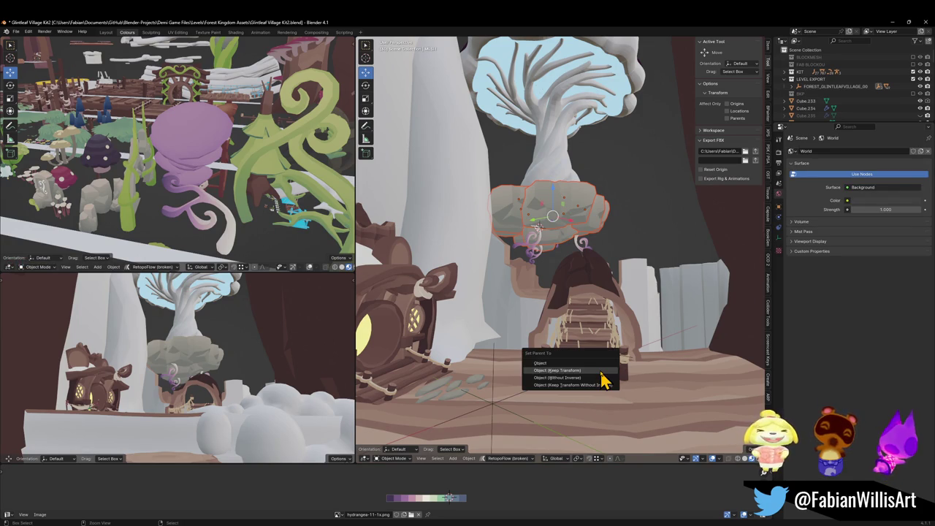
pyautogui.click(601, 372)
pyautogui.hotkey('alt', 'a')
pyautogui.hotkey('ctrl', 's')
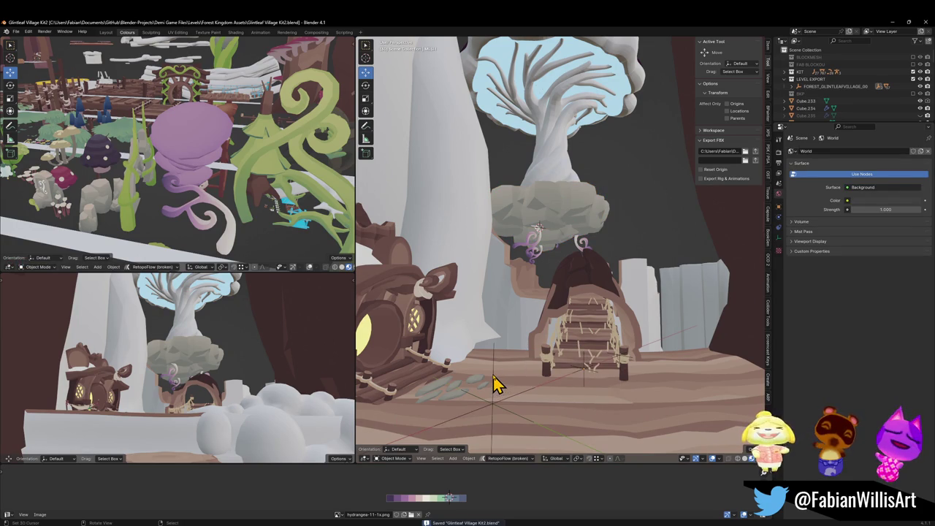
# Parent the purple tendrils to the grey rock overhang, keeping their transforms.
pyautogui.click(502, 373)
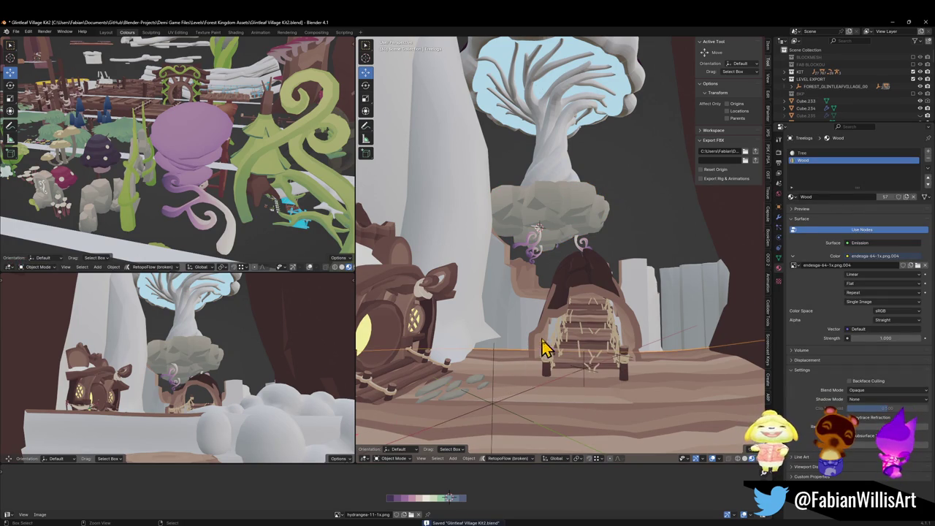
pyautogui.click(579, 319)
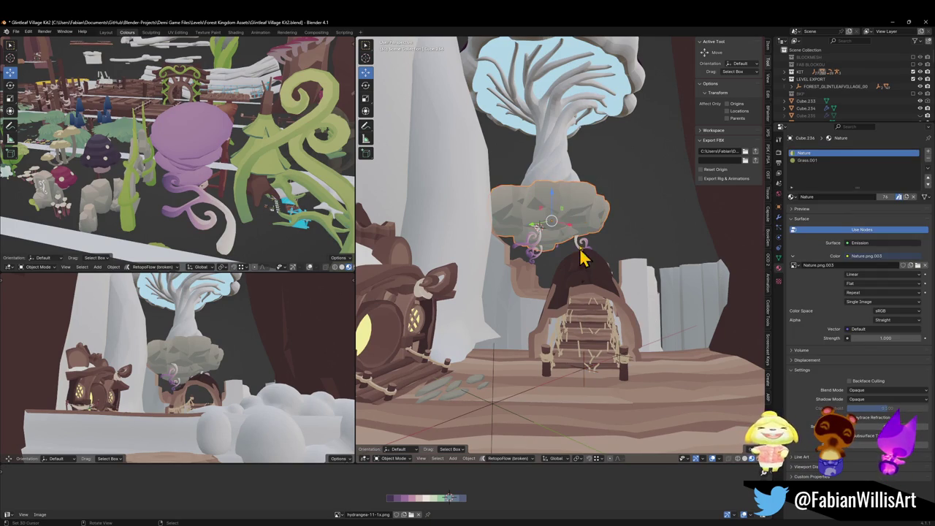
pyautogui.keyDown('shift'); pyautogui.click(584, 376); pyautogui.keyUp('shift')
pyautogui.hotkey('ctrl', 'p')
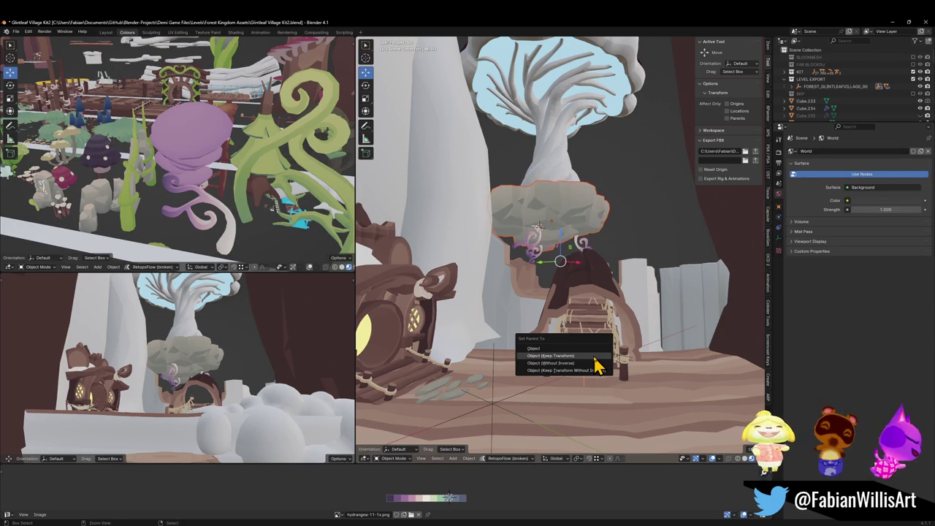
pyautogui.click(594, 357)
# Select the left and right purple tendrils and frame them in the view.
pyautogui.click(541, 252)
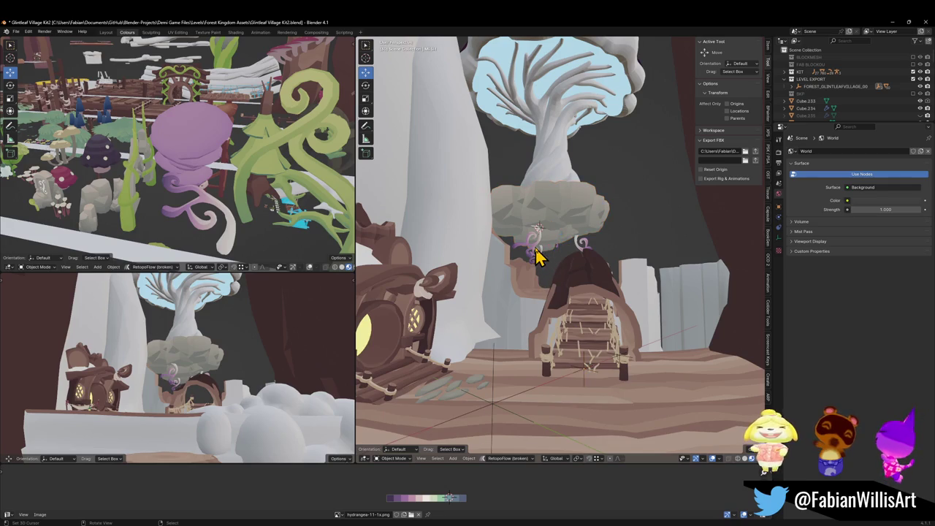
pyautogui.press('KP_Decimal')
pyautogui.click(617, 278)
pyautogui.click(678, 250)
pyautogui.click(743, 246)
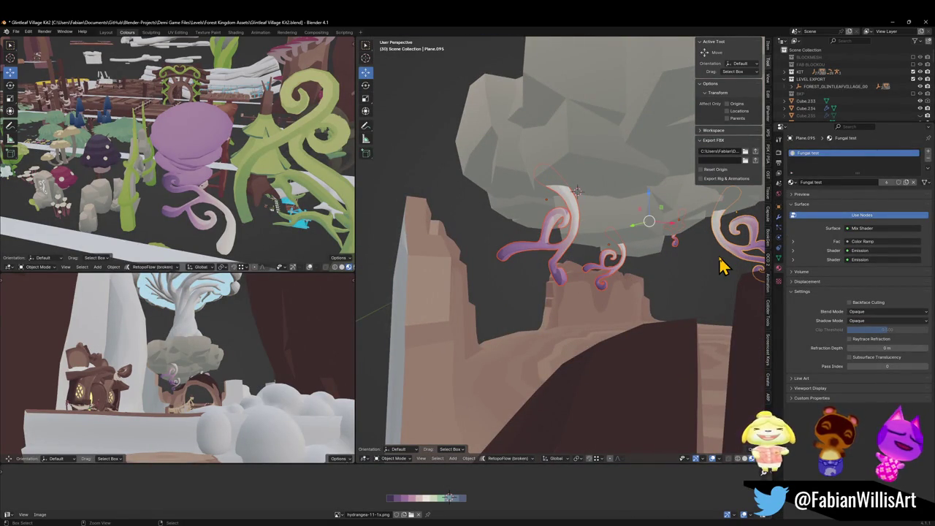
pyautogui.scroll(-6, 699, 250)
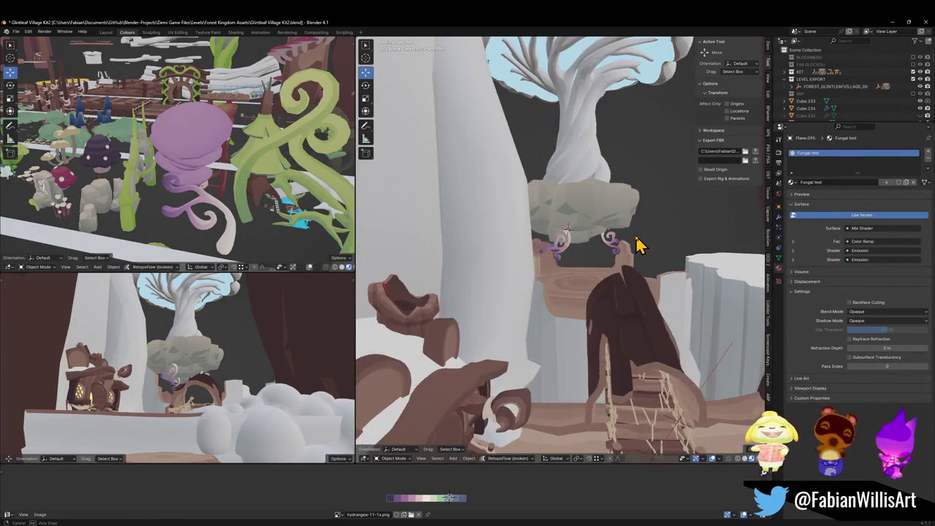
pyautogui.moveTo(632, 244); pyautogui.dragTo(530, 352)
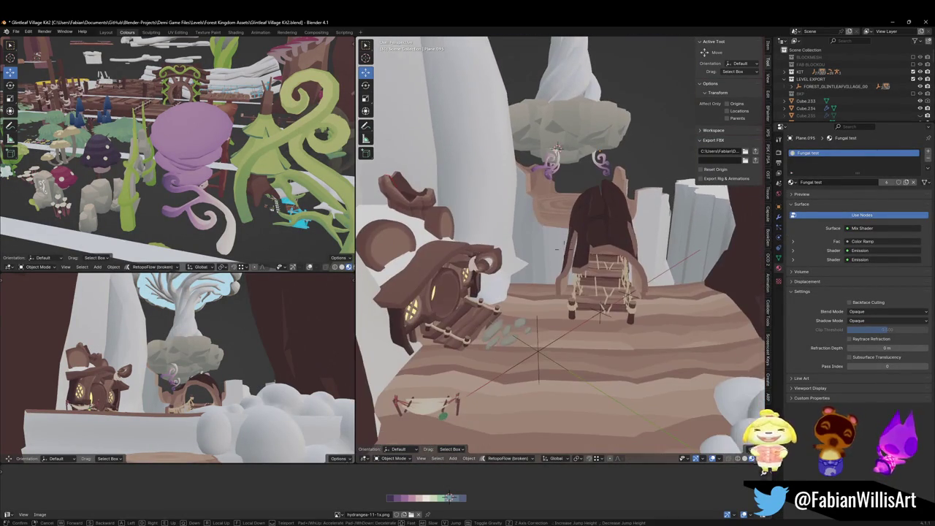
# Clear the selection with Alt+A and select the house with the round door.
pyautogui.click(538, 358)
pyautogui.press('a')
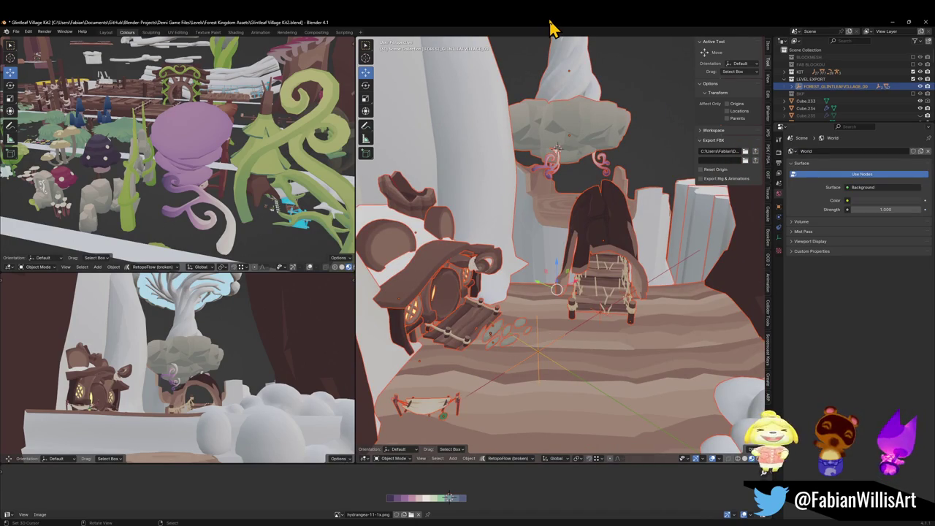
pyautogui.hotkey('alt', 'a')
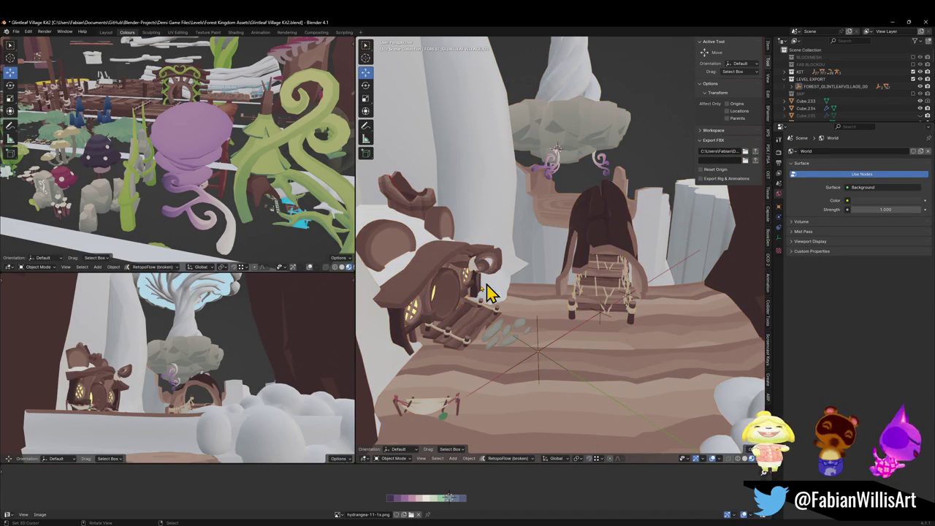
pyautogui.click(409, 231)
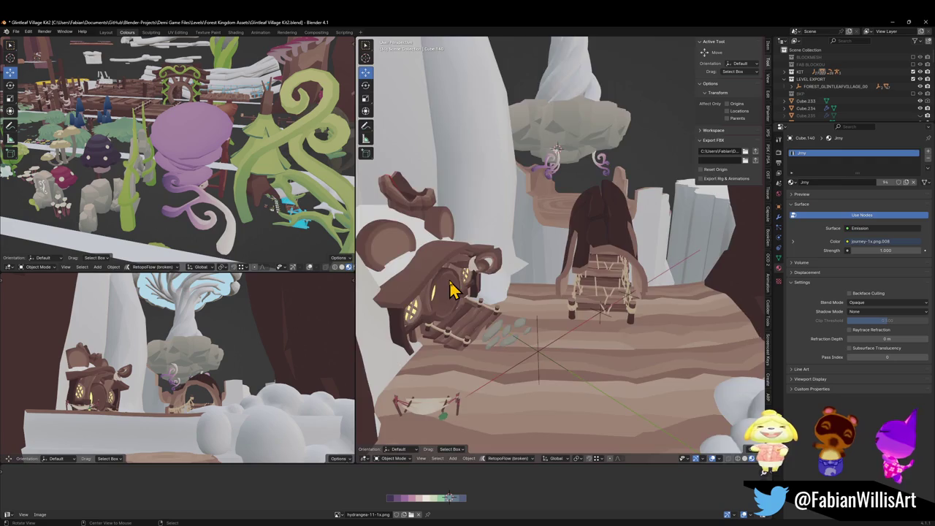
# Duplicate the green vine in place, turn the copy around Z and shift it vertically.
pyautogui.press('KP_Decimal')
pyautogui.hotkey('shift', 'd')
pyautogui.rightClick(544, 309)
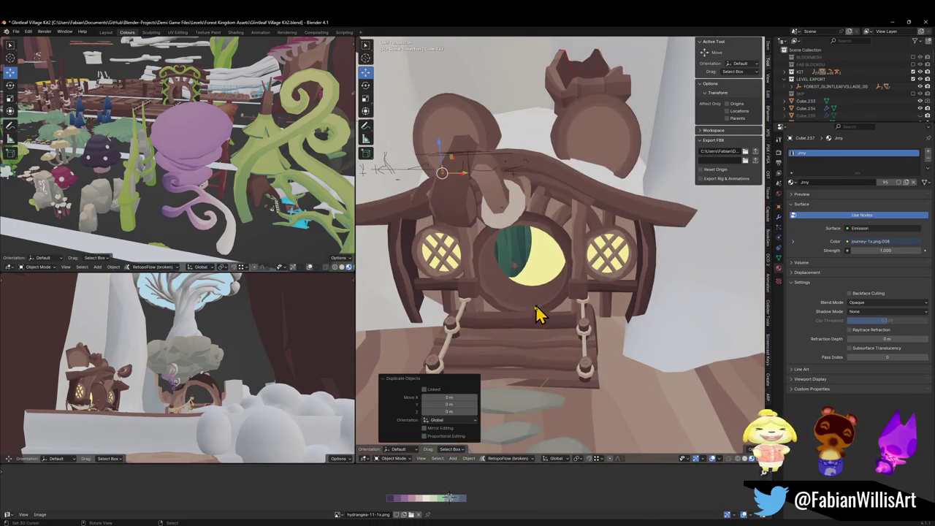
pyautogui.press('r')
pyautogui.press('z')
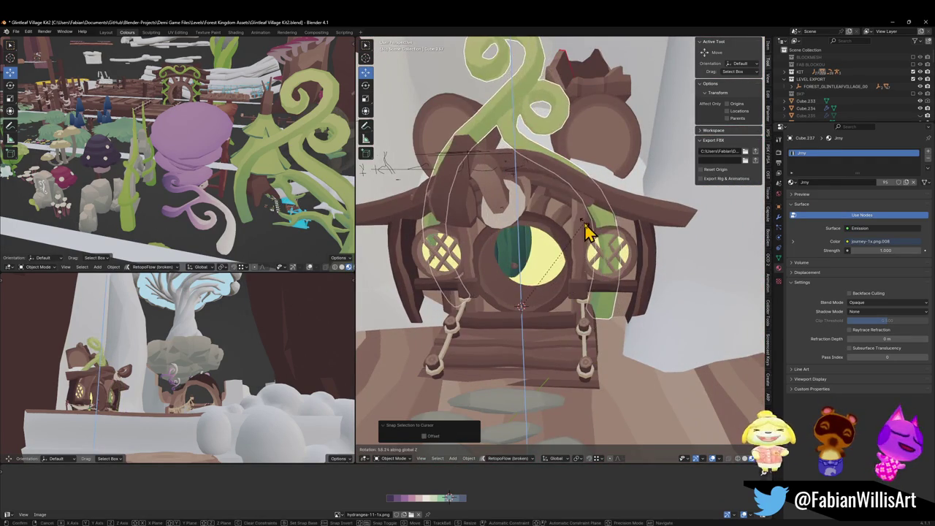
pyautogui.click(584, 221)
pyautogui.press('g')
pyautogui.press('z')
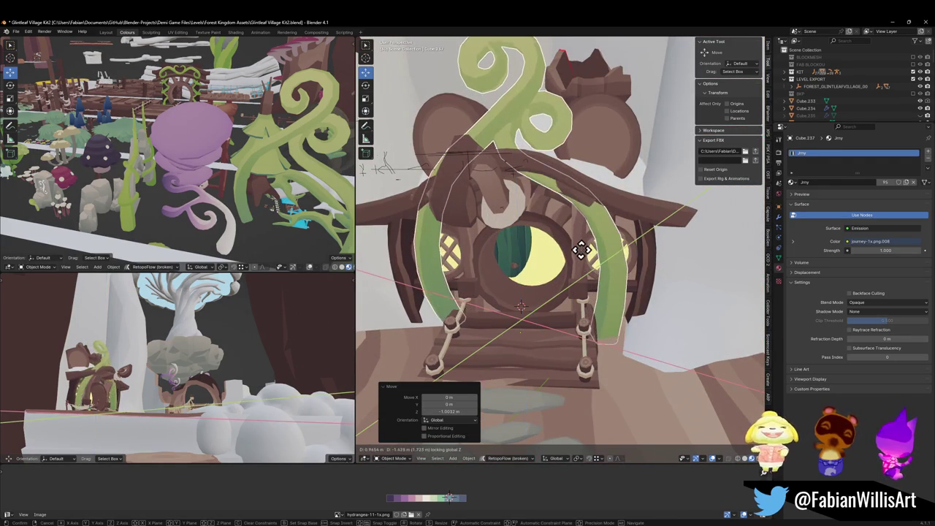
pyautogui.click(582, 271)
pyautogui.moveTo(582, 271)
pyautogui.mouseDown()
pyautogui.moveTo(637, 265)
pyautogui.moveTo(590, 265)
pyautogui.moveTo(563, 253)
pyautogui.moveTo(604, 321)
pyautogui.moveTo(624, 280)
pyautogui.moveTo(621, 288)
pyautogui.moveTo(553, 237)
pyautogui.moveTo(589, 309)
pyautogui.moveTo(546, 265)
pyautogui.mouseUp()
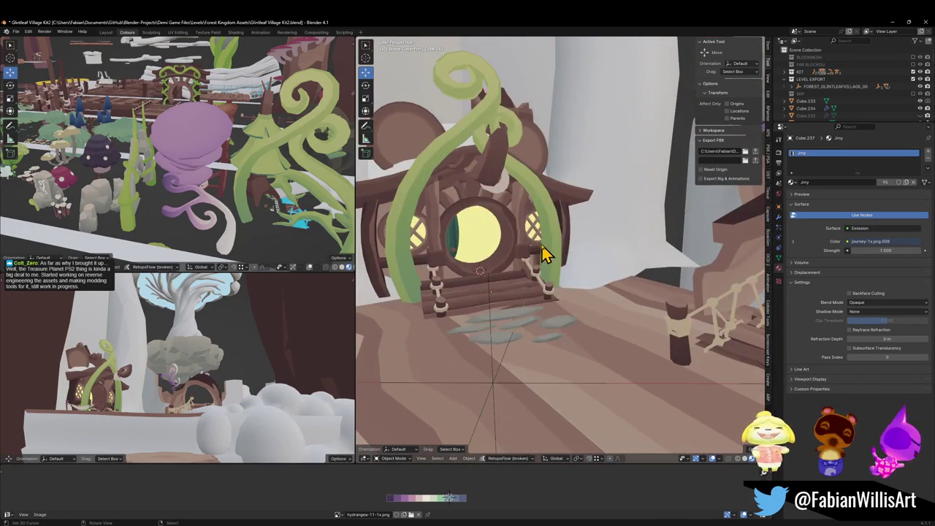
# Snap the vine copy onto the round door, shrink it to 0.584 and slide it horizontally.
pyautogui.hotkey('shift', 's')
pyautogui.click(575, 240)
pyautogui.press('s')
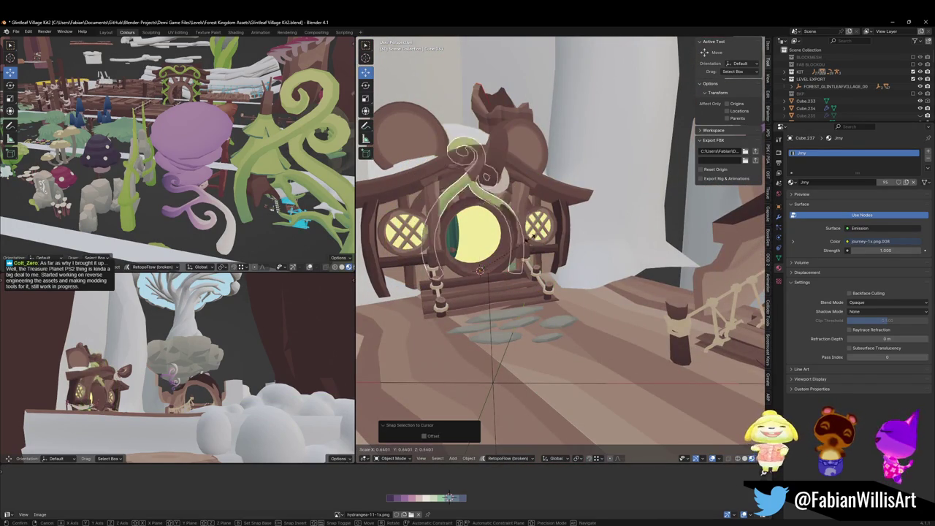
pyautogui.click(524, 238)
pyautogui.scroll(5, 507, 232)
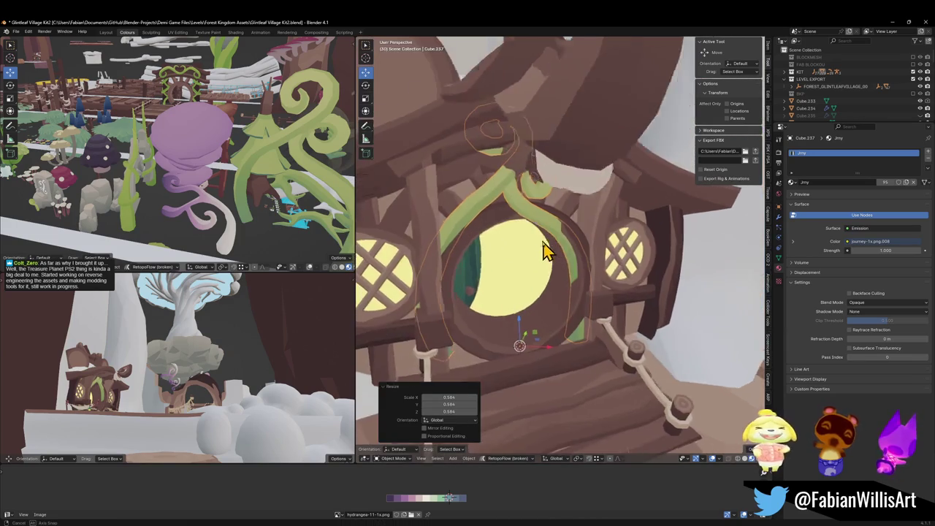
pyautogui.press('g')
pyautogui.hotkey('shift', 'z')
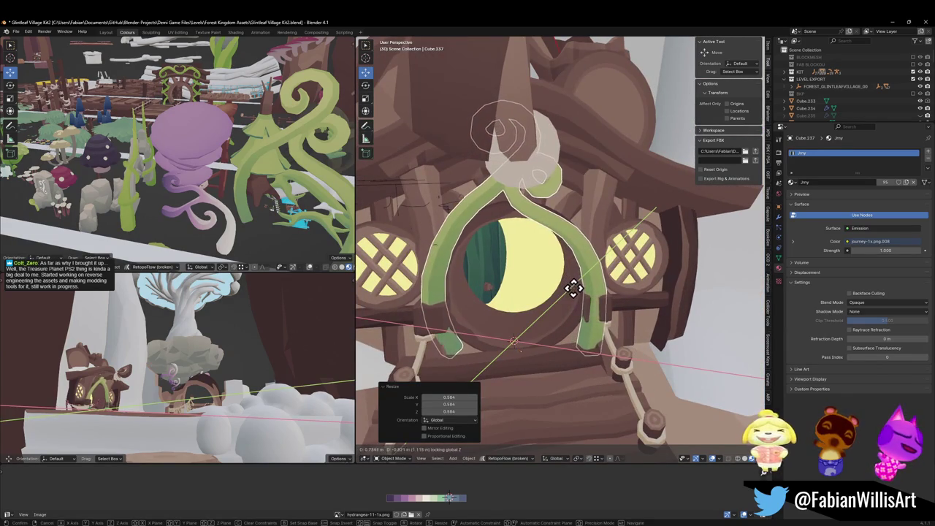
pyautogui.click(571, 292)
# Turn the vine arch around Z and resize it to fit the doorway.
pyautogui.press('r')
pyautogui.press('z')
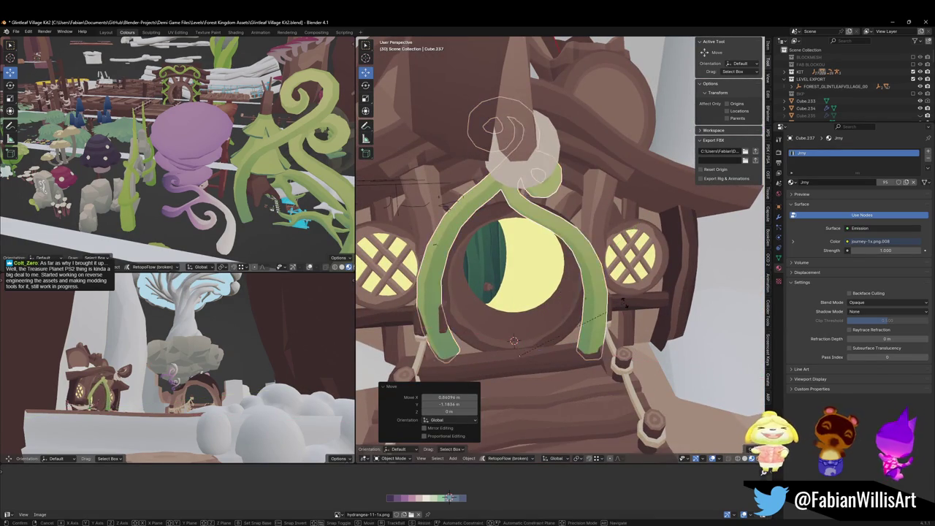
pyautogui.click(603, 293)
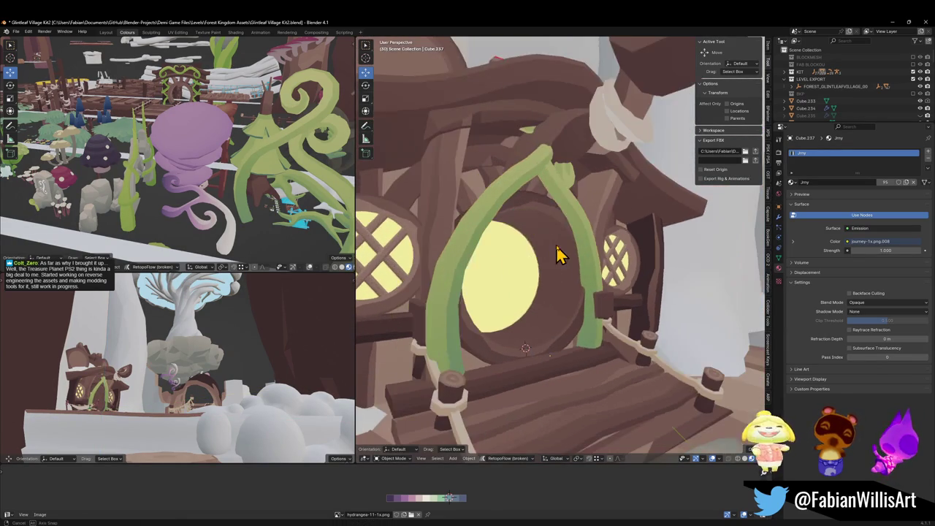
pyautogui.press('s')
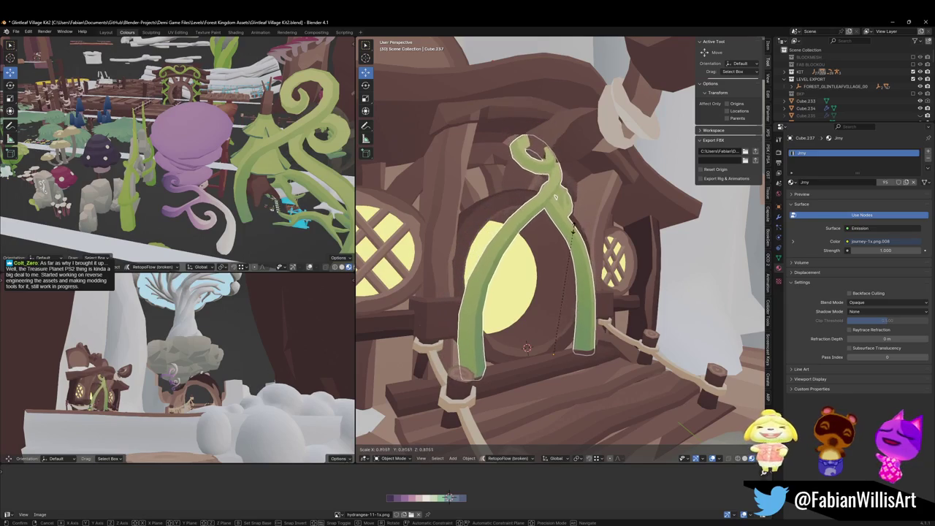
pyautogui.click(579, 207)
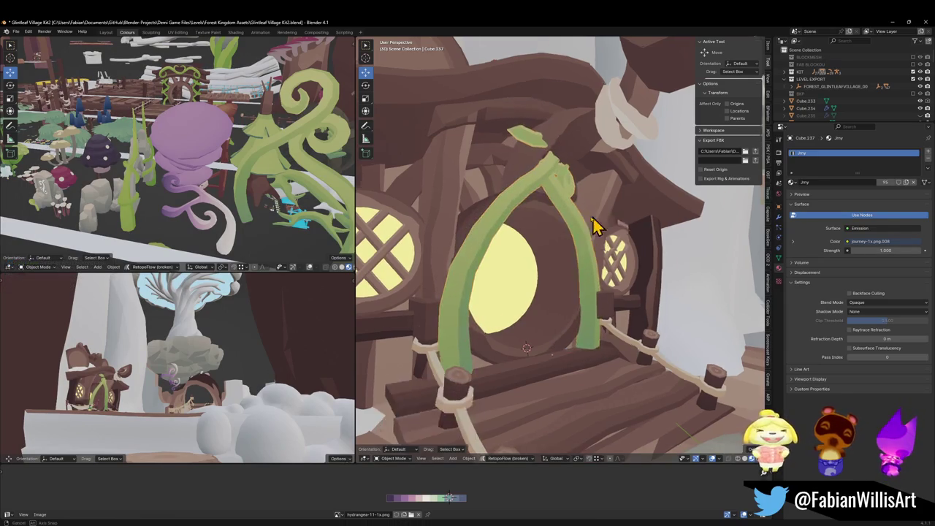
# Reselect the vine arch and rotate it -3.97° around Z to frame the door.
pyautogui.click(584, 261)
pyautogui.click(584, 262)
pyautogui.press('r')
pyautogui.press('z')
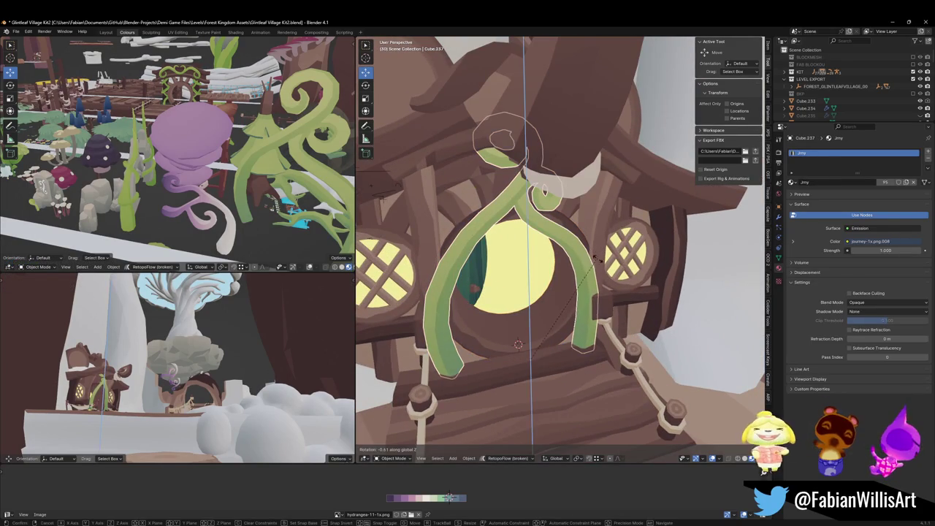
pyautogui.click(595, 269)
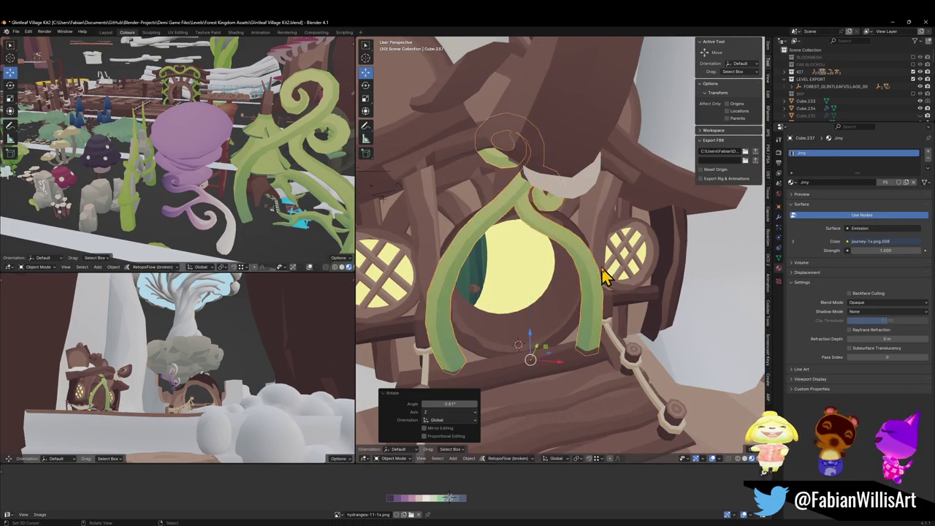
pyautogui.scroll(-5, 603, 271)
pyautogui.scroll(-8, 596, 273)
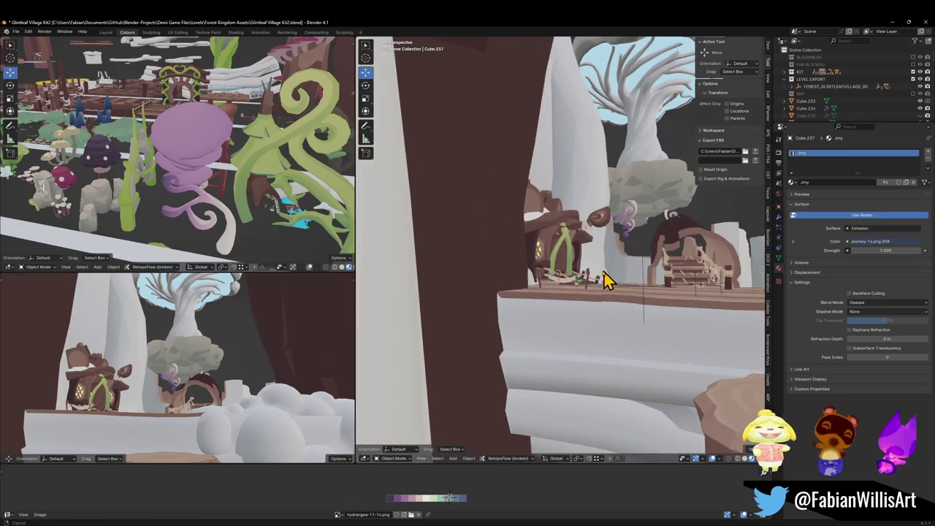
pyautogui.scroll(5, 585, 277)
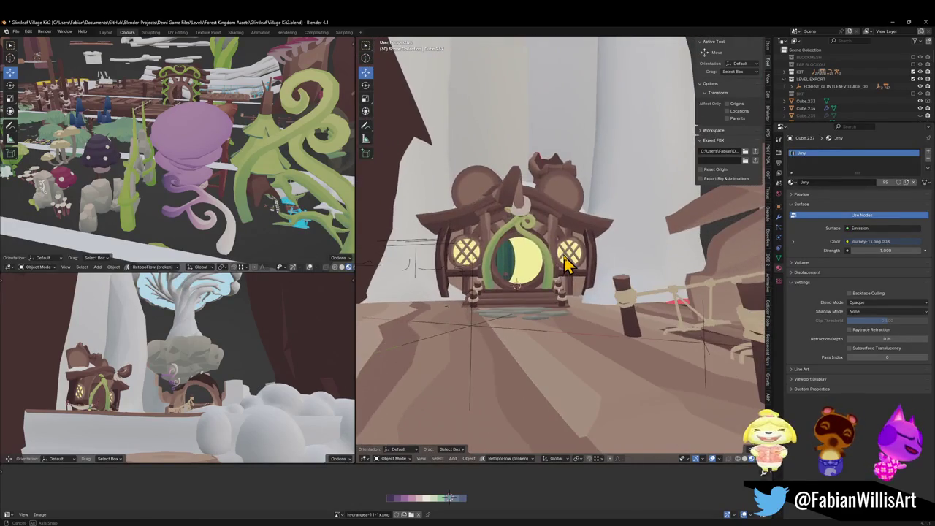
pyautogui.moveTo(570, 267)
pyautogui.mouseDown()
pyautogui.moveTo(559, 265)
pyautogui.moveTo(575, 290)
pyautogui.mouseUp()
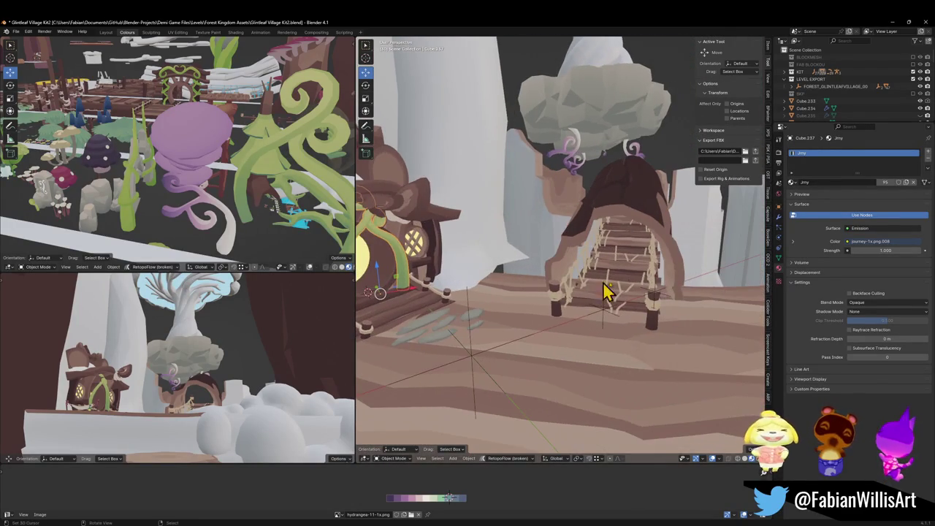
# Snap the green vine onto the bridge's trunk arch, turn it around Z and lower it into place.
pyautogui.click(630, 223)
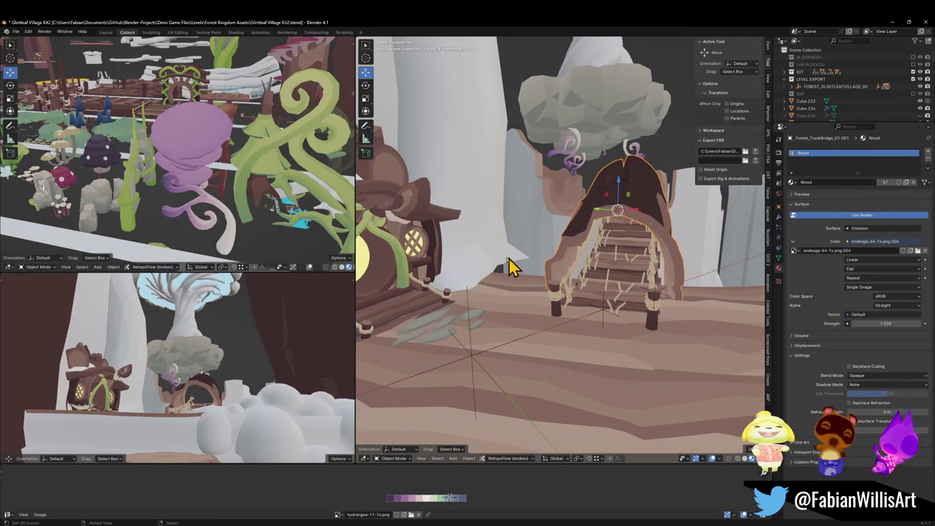
pyautogui.click(400, 257)
pyautogui.hotkey('shift', 's')
pyautogui.click(495, 240)
pyautogui.press('r')
pyautogui.press('z')
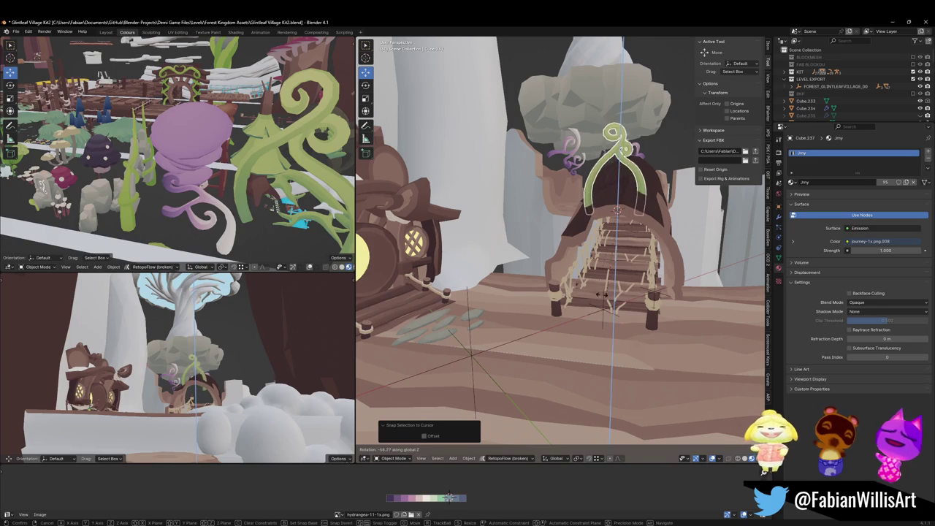
pyautogui.press('Return')
pyautogui.press('g')
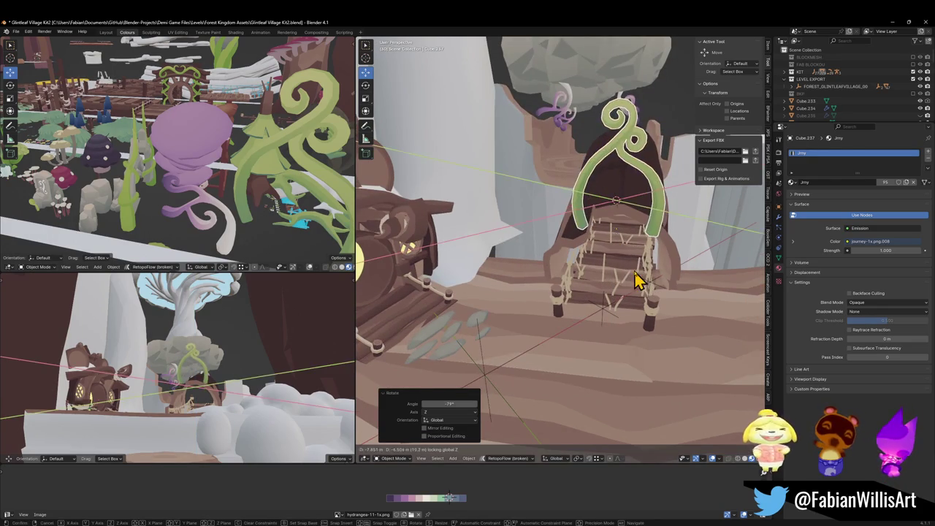
pyautogui.moveTo(644, 281); pyautogui.dragTo(640, 334)
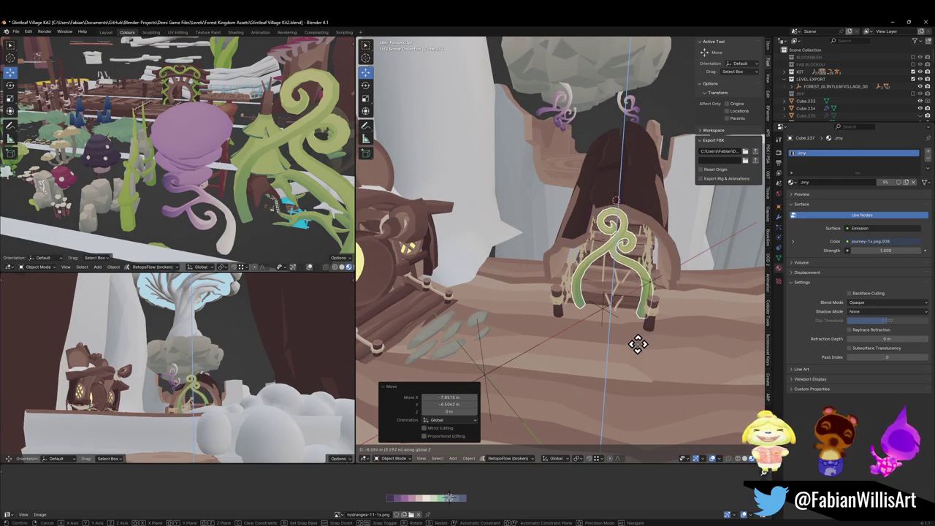
pyautogui.click(664, 324)
# Enlarge the vine arch about 1.75 times, adjust its turn and height, then delete it.
pyautogui.press('s')
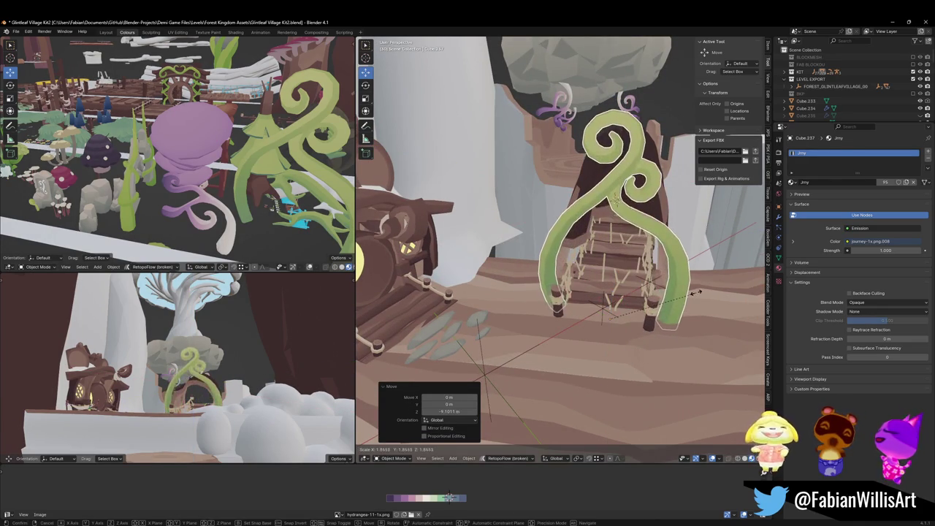
pyautogui.click(696, 304)
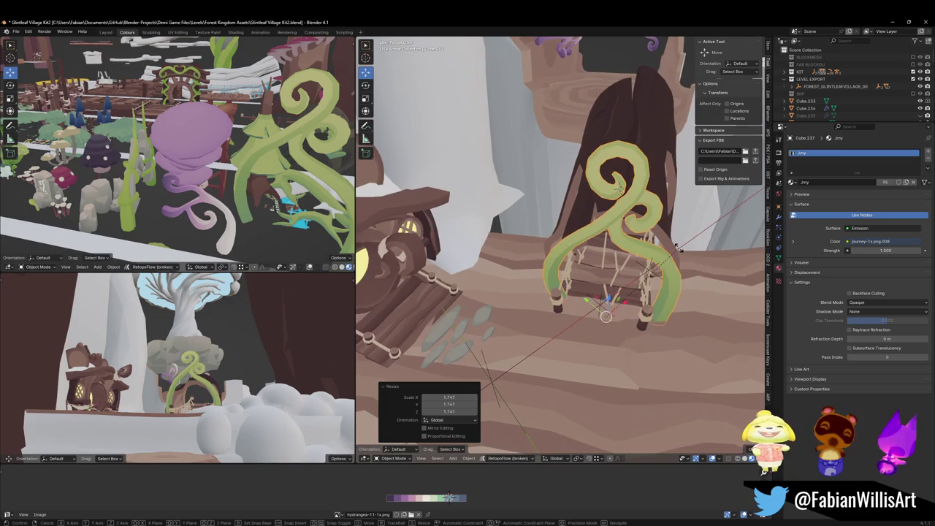
pyautogui.press('r')
pyautogui.press('z')
pyautogui.click(679, 254)
pyautogui.press('g')
pyautogui.hotkey('shift', 'z')
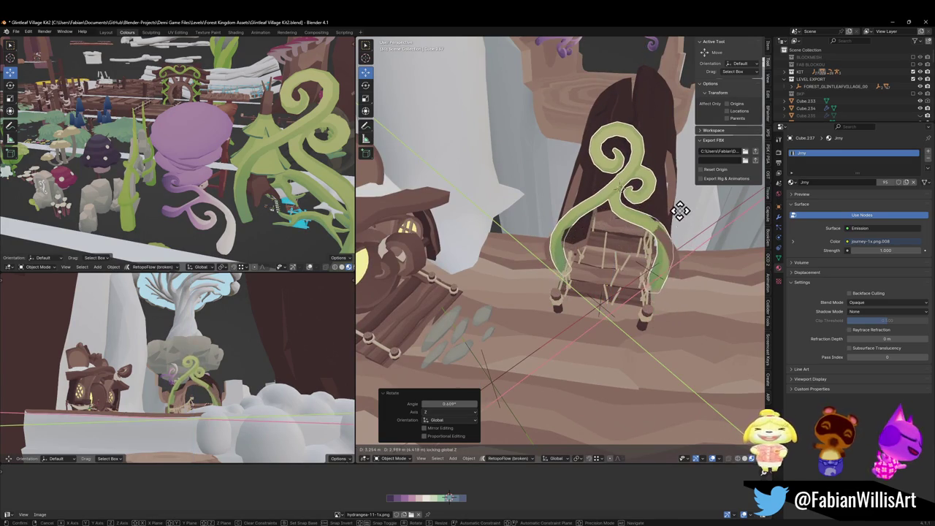
pyautogui.click(678, 249)
pyautogui.moveTo(655, 276)
pyautogui.mouseDown()
pyautogui.moveTo(664, 242)
pyautogui.moveTo(652, 245)
pyautogui.mouseUp()
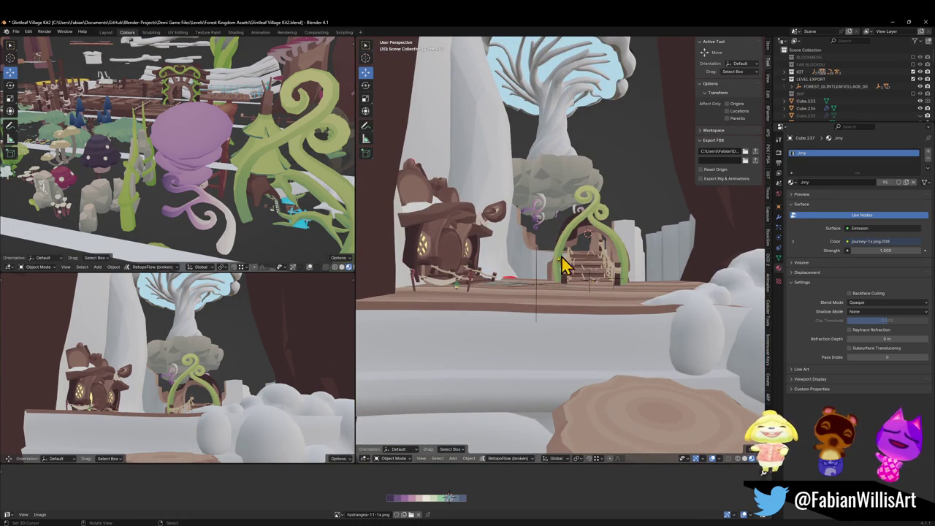
pyautogui.press('Delete')
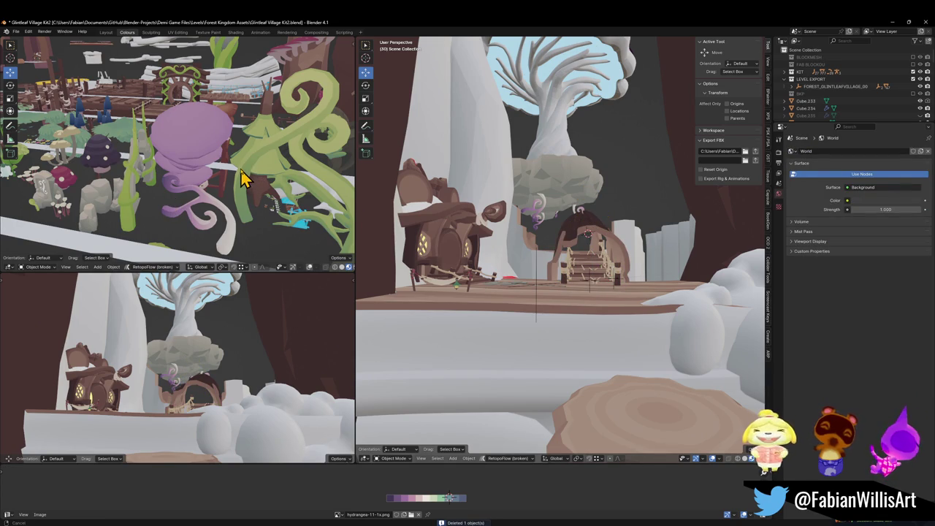
# Fly through the village in the top-left view past the boardwalk, trees and mushrooms.
pyautogui.hotkey('shift', '`')
pyautogui.press('w')
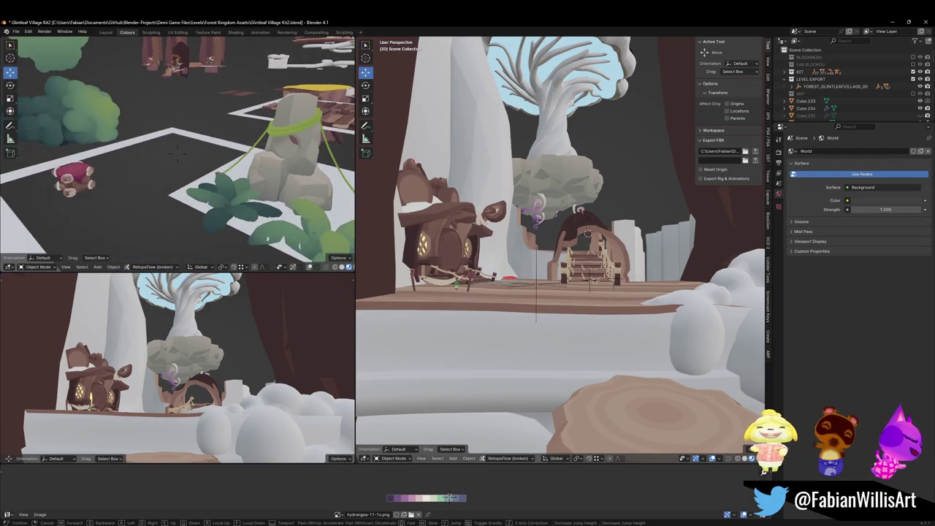
pyautogui.click(270, 191)
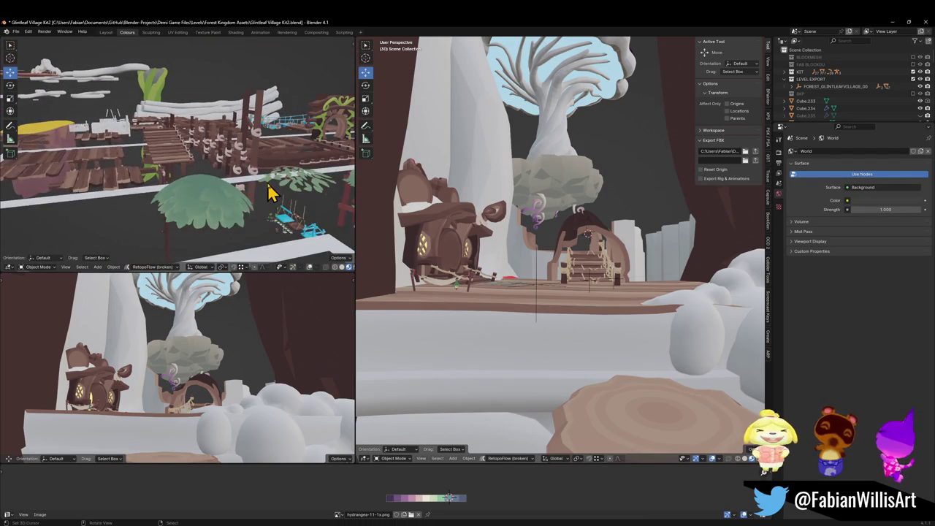
pyautogui.moveTo(241, 210); pyautogui.dragTo(232, 215)
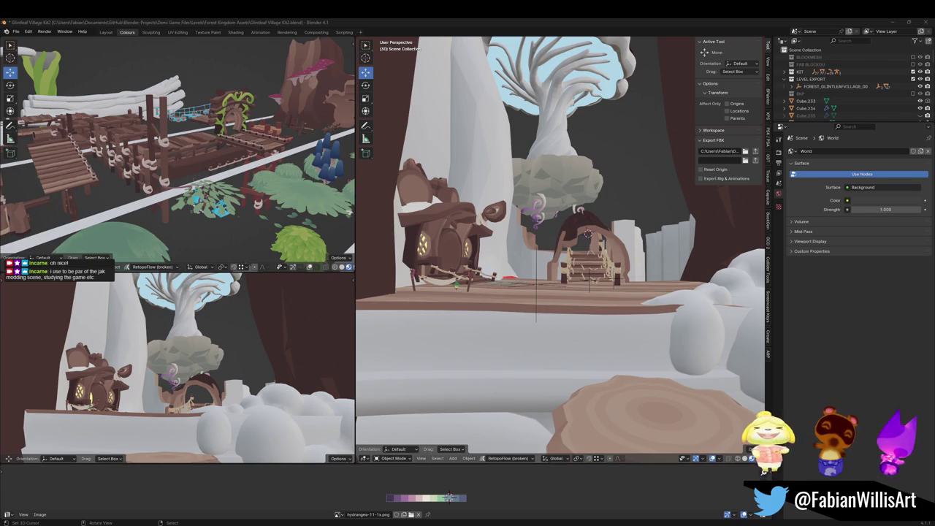
pyautogui.click(571, 21)
pyautogui.hotkey('shift', '`')
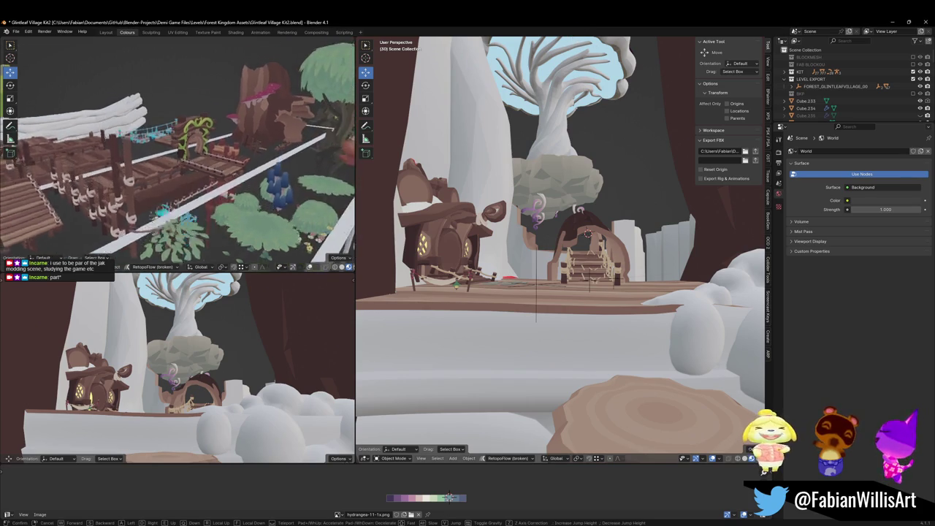
pyautogui.press('w')
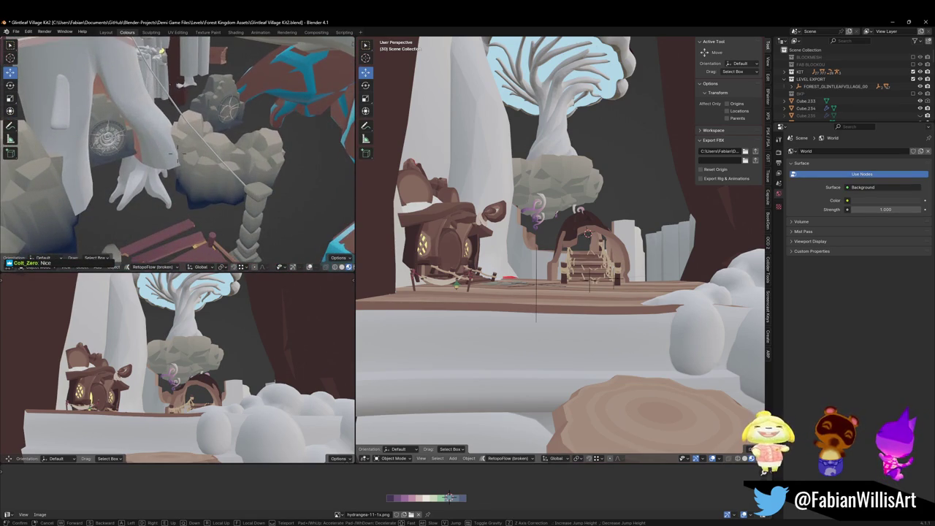
pyautogui.click(230, 164)
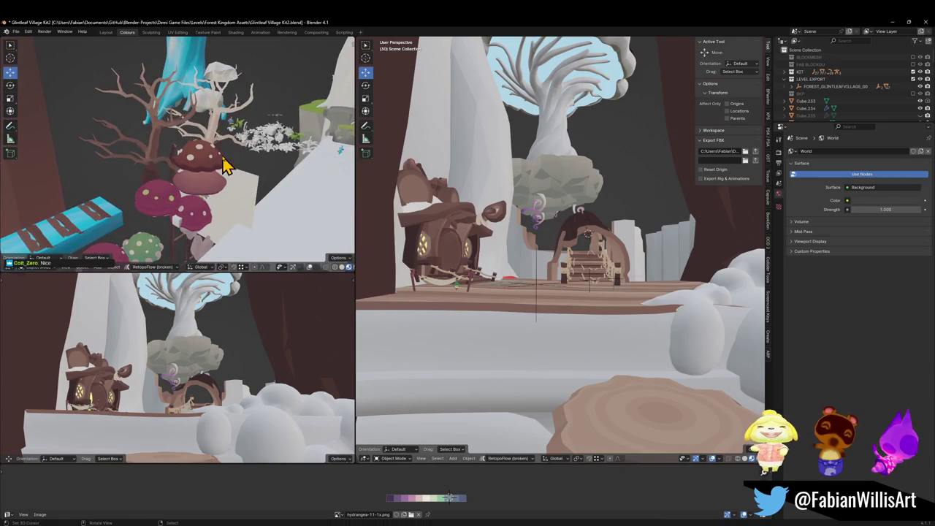
# Save Glintleaf Village Kit2, select all FOREST_GLINTLEAFVILLAGE_00 objects and switch to Unity.
pyautogui.hotkey('ctrl', 's')
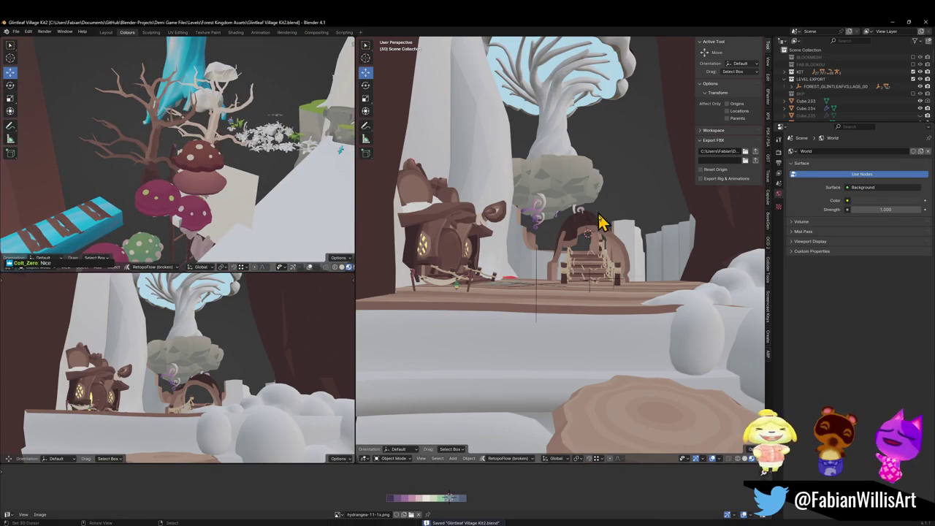
pyautogui.click(541, 283)
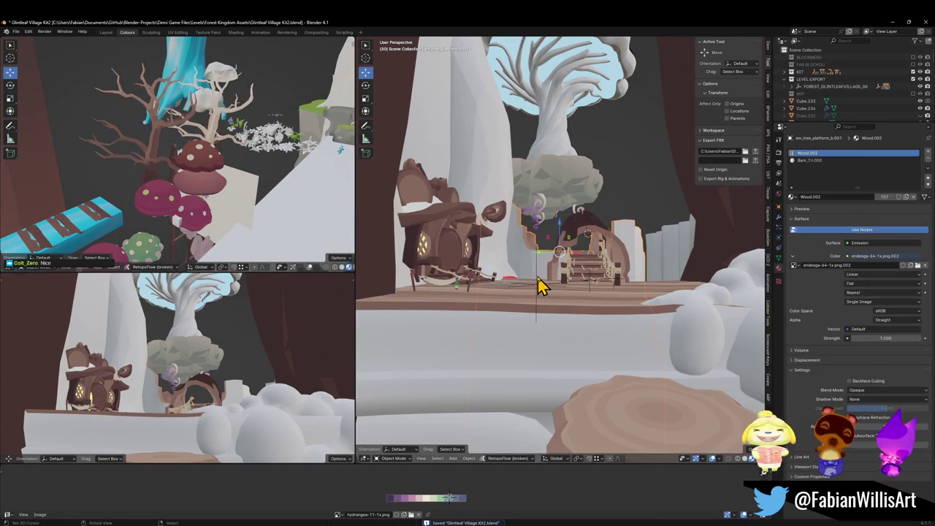
pyautogui.click(657, 212)
pyautogui.click(758, 152)
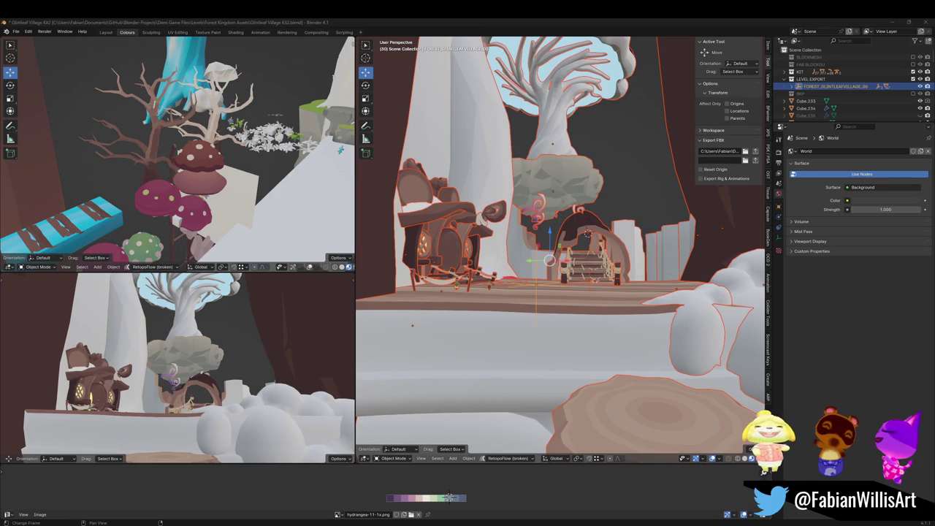
pyautogui.hotkey('alt', 'Tab')
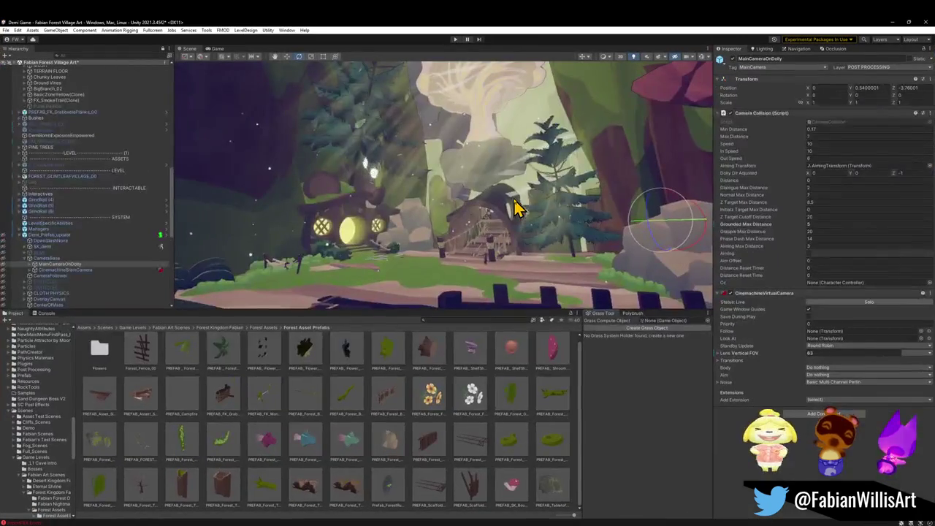
# Fly the Unity scene camera toward the house's bridge, then minimize Unity.
pyautogui.moveTo(495, 206)
pyautogui.mouseDown()
pyautogui.moveTo(530, 203)
pyautogui.moveTo(555, 228)
pyautogui.moveTo(534, 193)
pyautogui.moveTo(511, 183)
pyautogui.mouseUp()
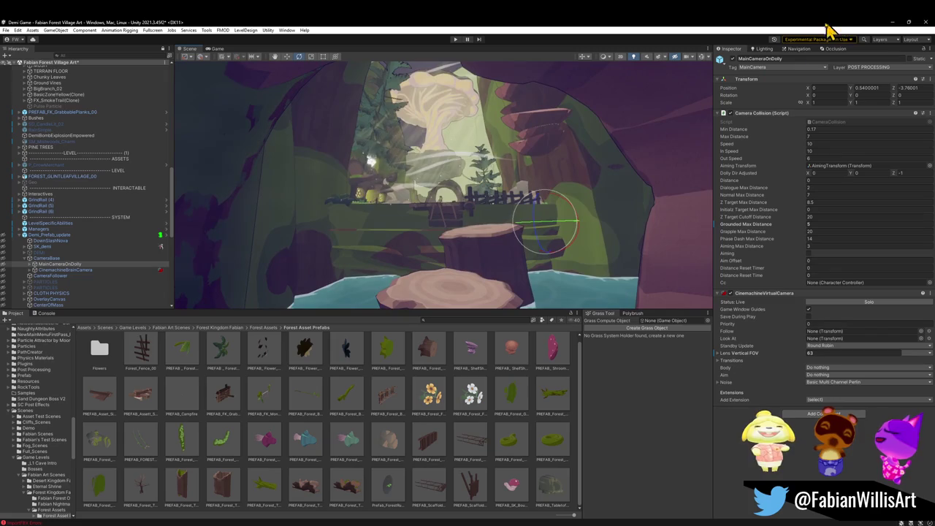
pyautogui.click(892, 22)
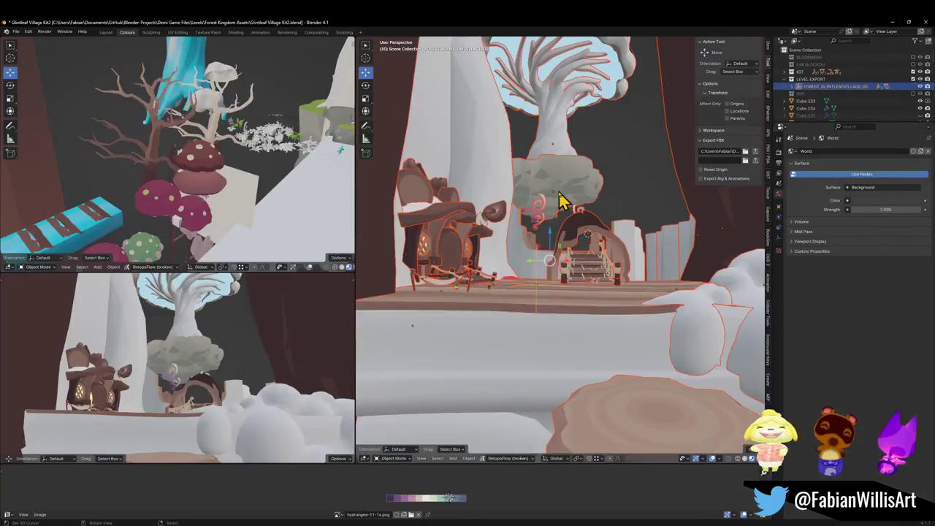
# Apply rotation and scale to Plane.095 and give it subdivision level 1.
pyautogui.scroll(5, 563, 208)
pyautogui.click(523, 279)
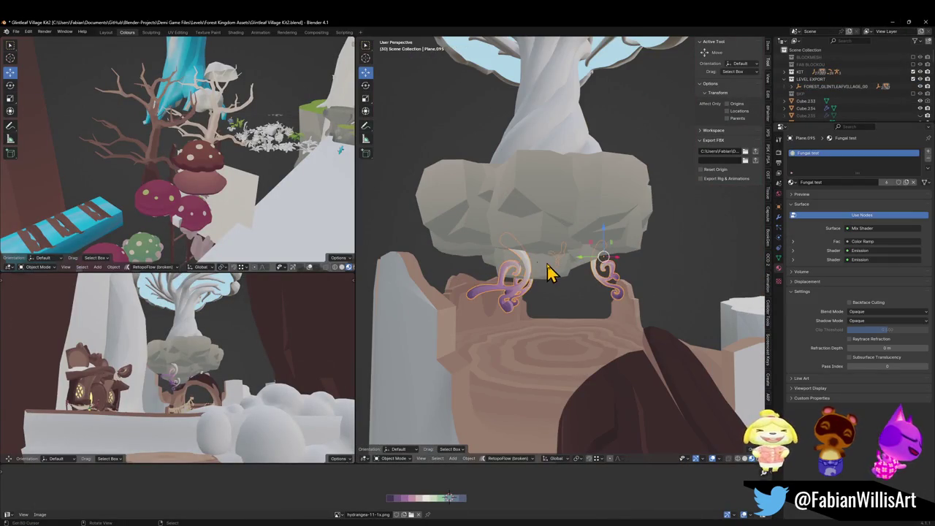
pyautogui.hotkey('ctrl', 'a')
pyautogui.click(588, 273)
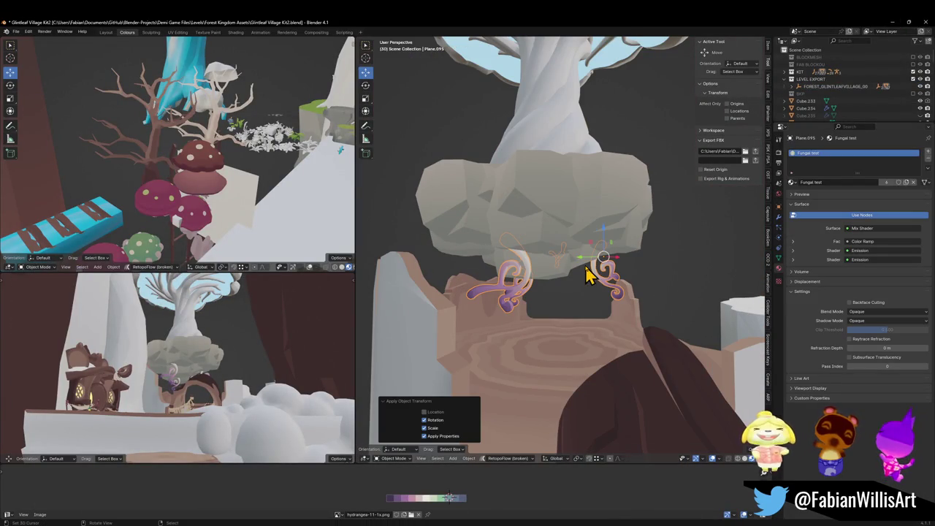
pyautogui.click(778, 216)
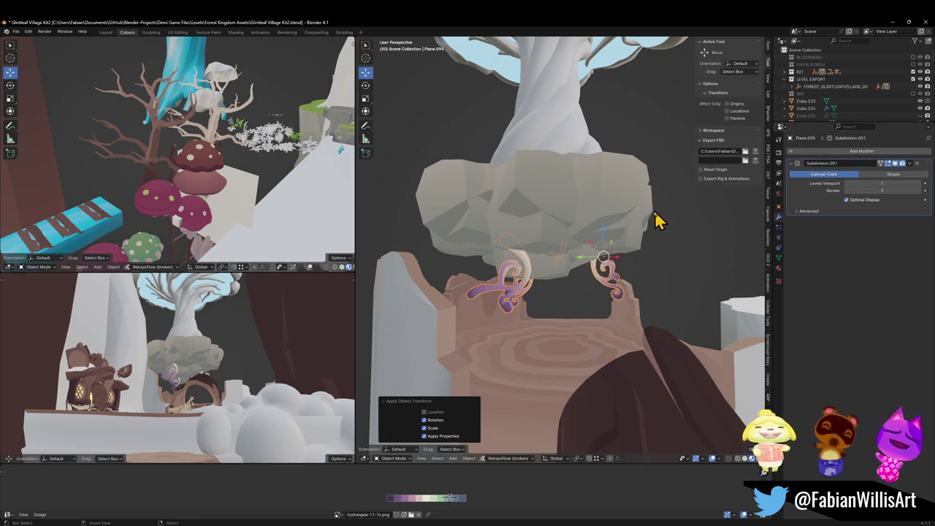
pyautogui.hotkey('ctrl', '1')
pyautogui.click(894, 164)
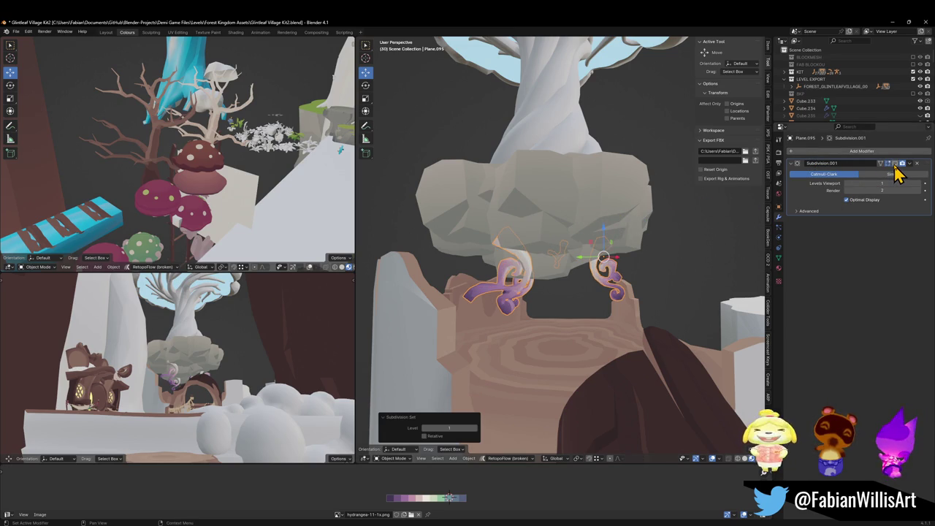
pyautogui.click(894, 165)
pyautogui.click(579, 257)
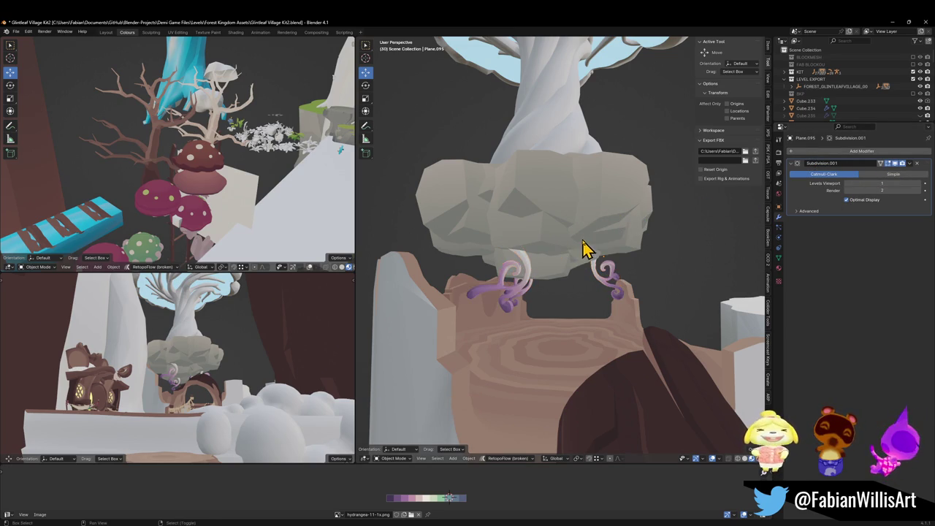
pyautogui.scroll(-5, 585, 251)
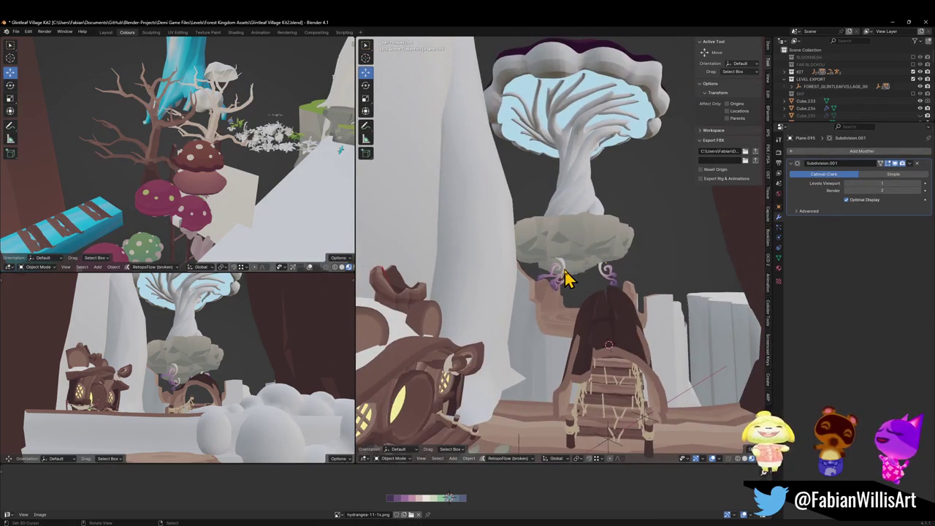
# Rename Plane.095 to 'Fungal Roots' and begin flying through the top-left view.
pyautogui.press('F2')
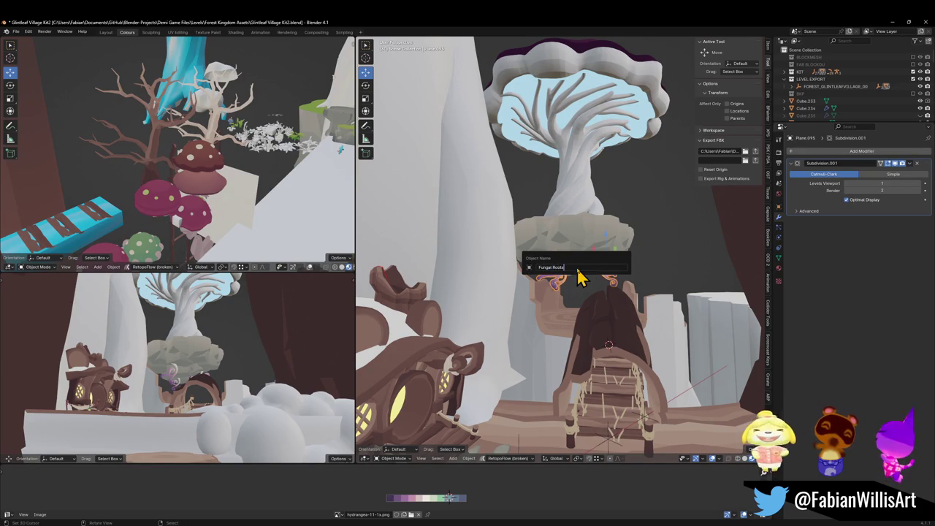
pyautogui.press('Return')
pyautogui.hotkey('shift', '`')
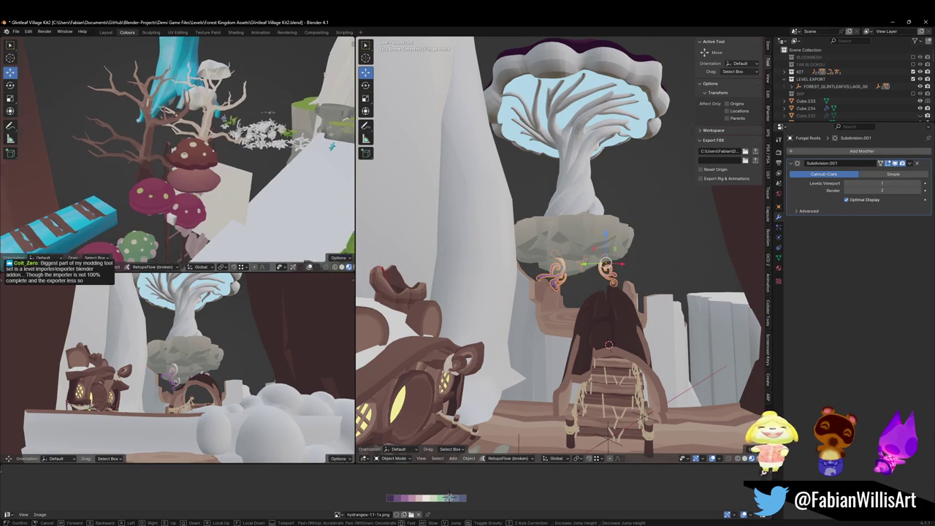
pyautogui.press('w')
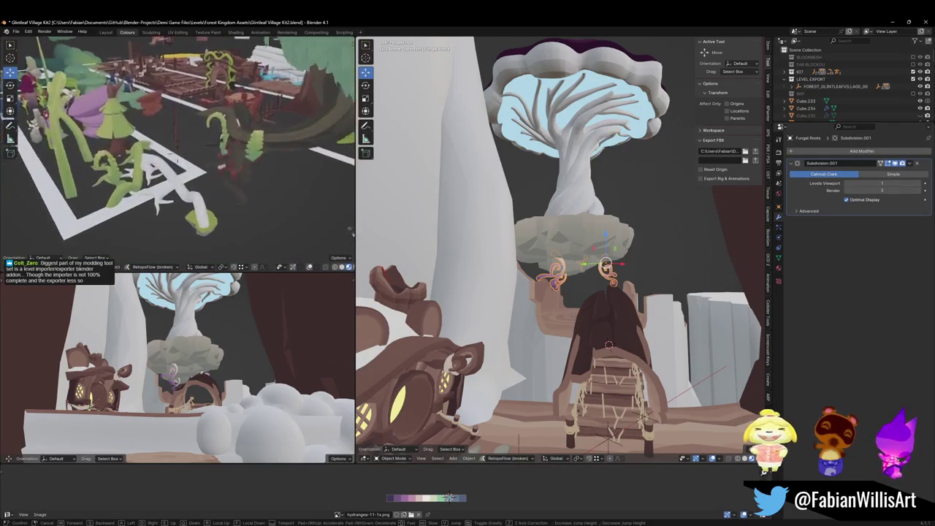
# Duplicate the GroundVines object, snap the copy under the rock and tilt it.
pyautogui.click(192, 154)
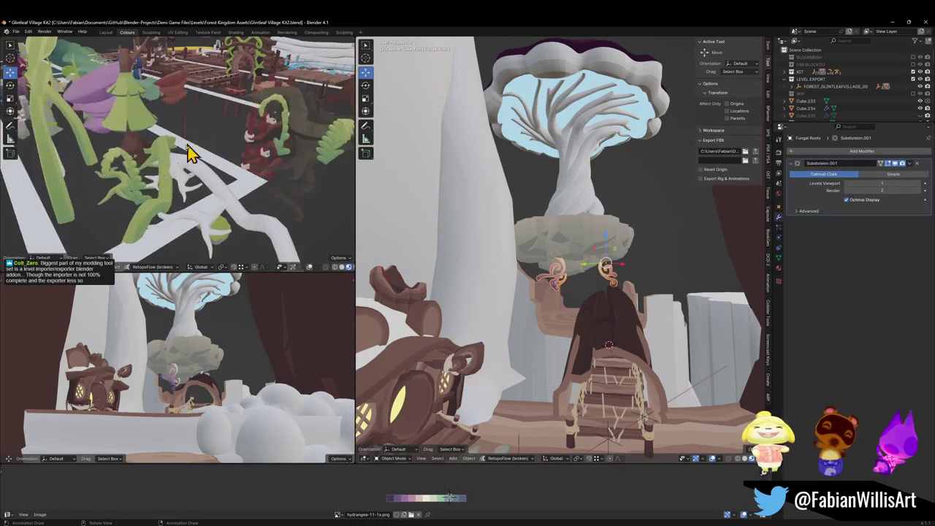
pyautogui.click(168, 198)
pyautogui.hotkey('shift', 'd')
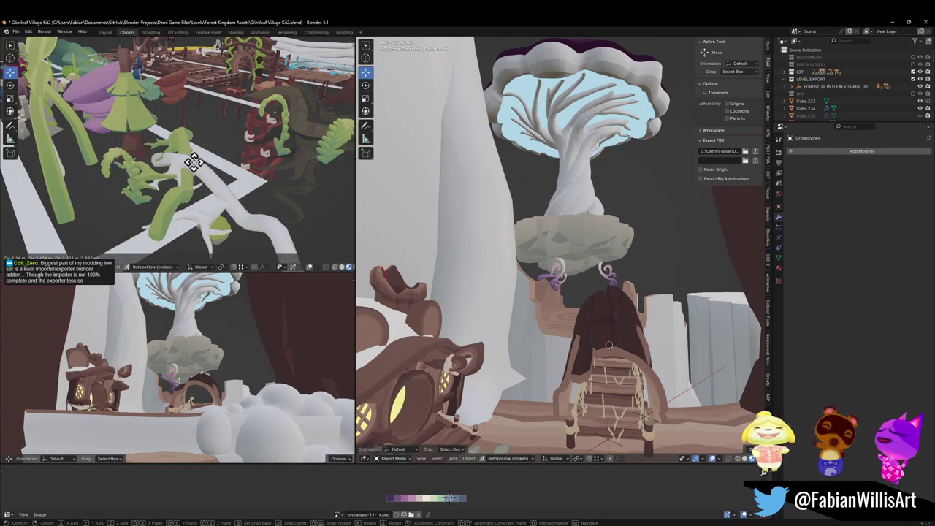
pyautogui.rightClick(183, 180)
pyautogui.hotkey('shift', 's')
pyautogui.click(594, 268)
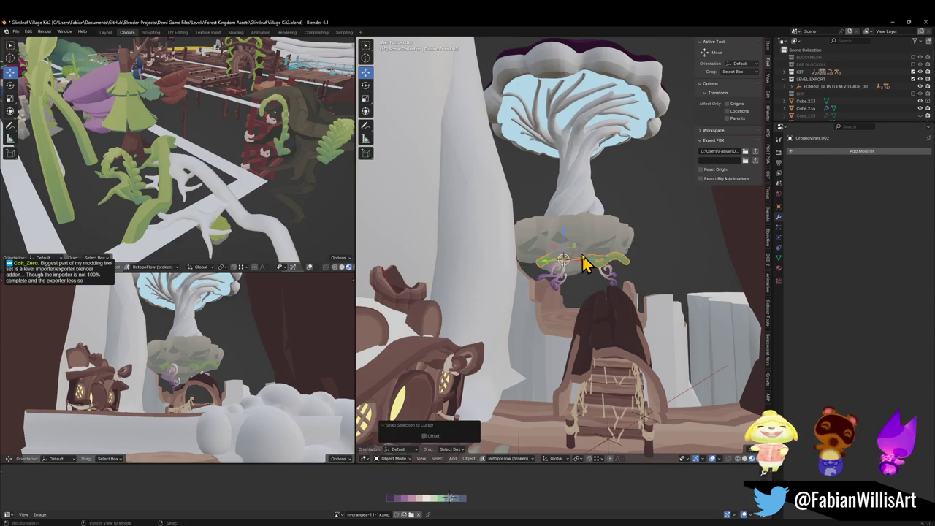
pyautogui.scroll(4, 606, 265)
pyautogui.press('r')
pyautogui.press('r')
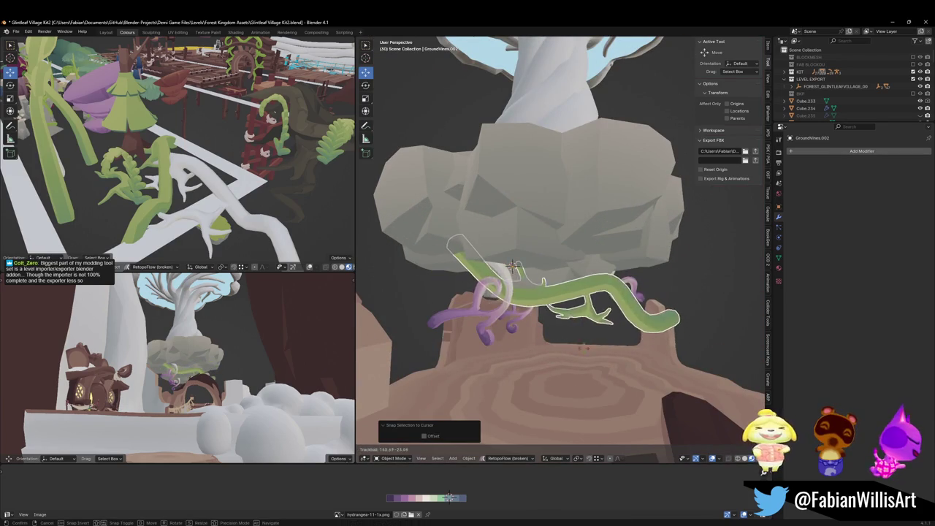
pyautogui.click(594, 344)
# Shrink the vine copy to 0.915, reset its rotation and stretch it vertically to 1.494.
pyautogui.press('s')
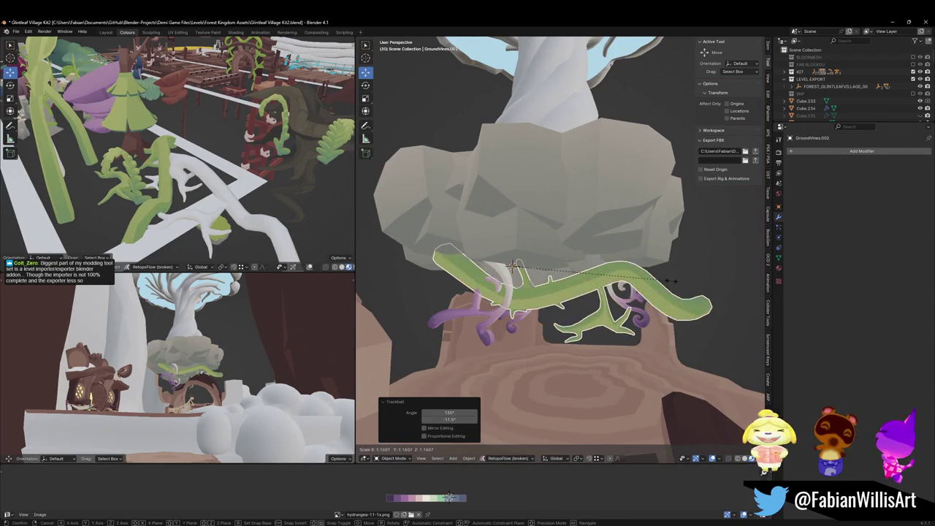
pyautogui.click(616, 277)
pyautogui.press('s')
pyautogui.press('z')
pyautogui.click(601, 215)
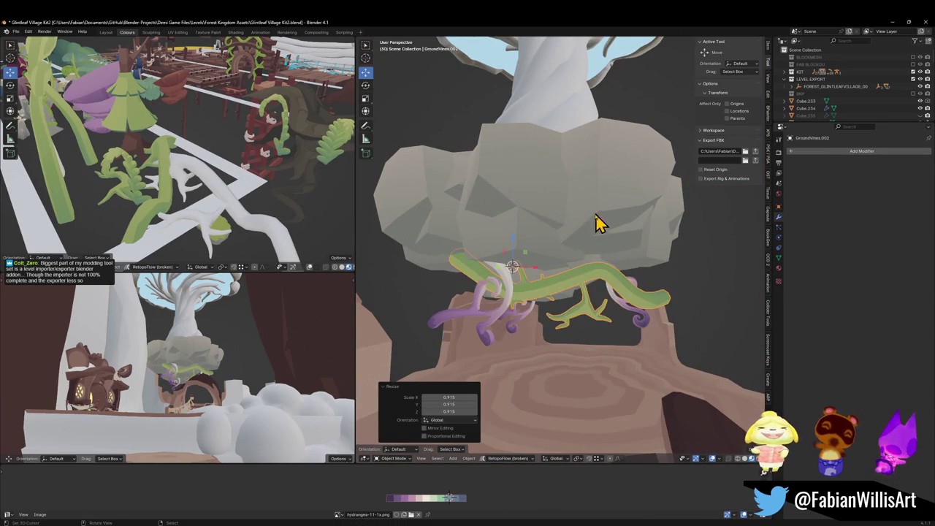
pyautogui.hotkey('alt', 'r')
pyautogui.press('s')
pyautogui.press('z')
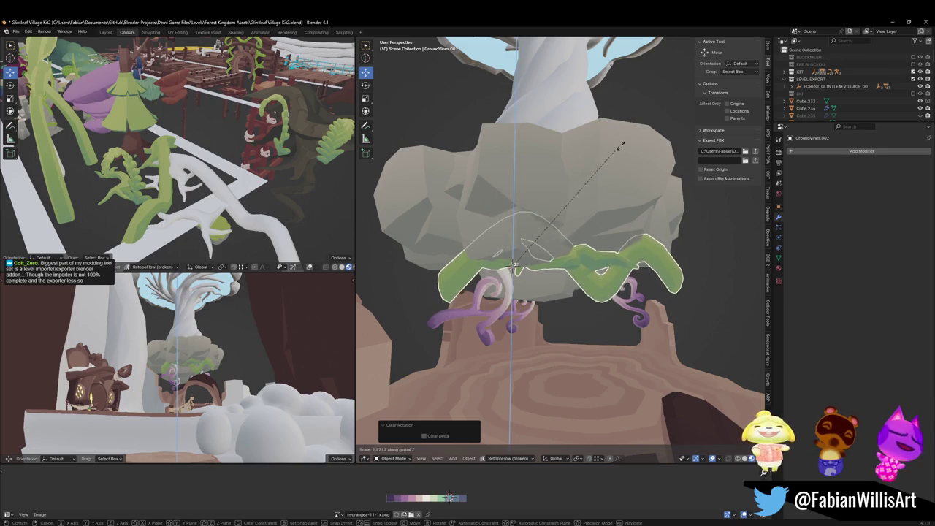
pyautogui.click(615, 176)
# Mirror the vines upside down along Z and shrink them to 0.751.
pyautogui.hotkey('ctrl', 'm')
pyautogui.press('z')
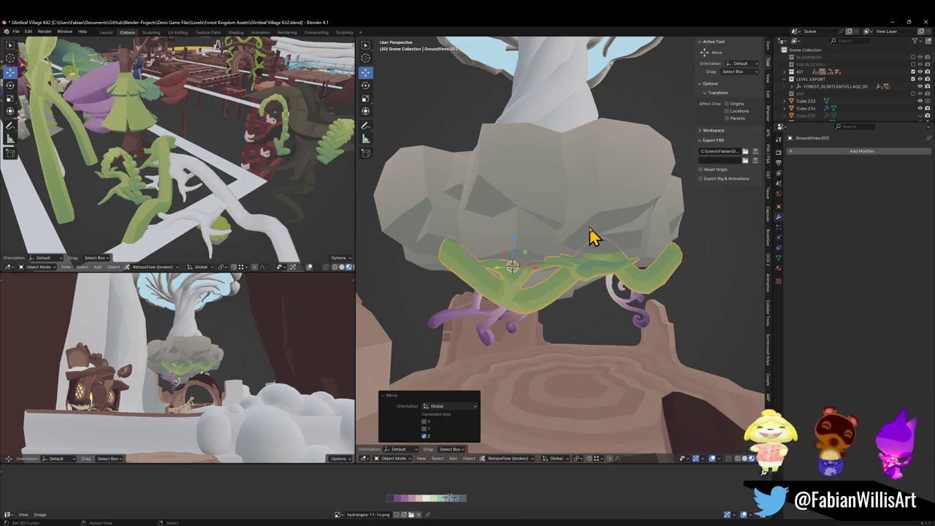
pyautogui.press('s')
pyautogui.click(647, 247)
pyautogui.moveTo(647, 247)
pyautogui.mouseDown()
pyautogui.moveTo(584, 250)
pyautogui.moveTo(648, 247)
pyautogui.moveTo(585, 266)
pyautogui.moveTo(614, 270)
pyautogui.moveTo(638, 271)
pyautogui.moveTo(575, 239)
pyautogui.mouseUp()
pyautogui.hotkey('alt', 'a')
# Make a second vine copy, lower it down the rock and stretch it vertically.
pyautogui.moveTo(619, 269); pyautogui.dragTo(496, 229)
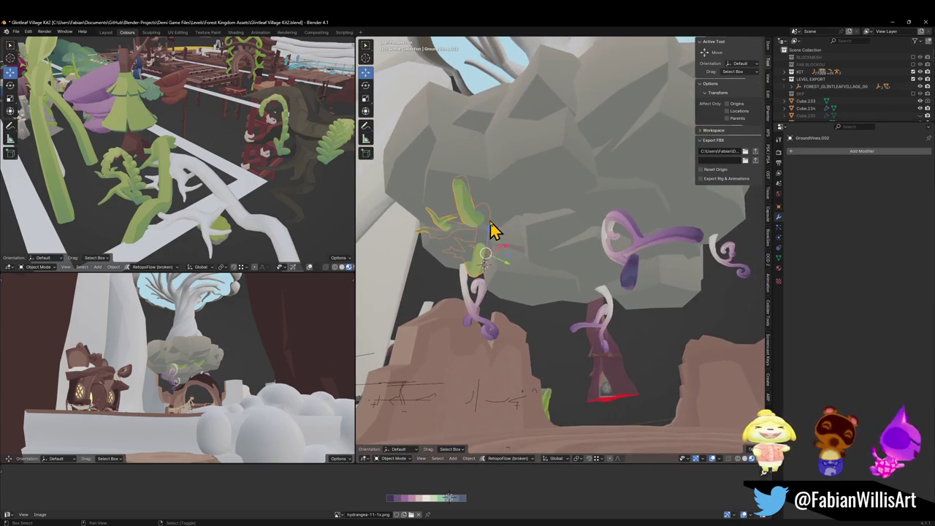
pyautogui.hotkey('shift', 'd')
pyautogui.click(595, 238)
pyautogui.moveTo(595, 237); pyautogui.dragTo(592, 266)
pyautogui.press('KP_Decimal')
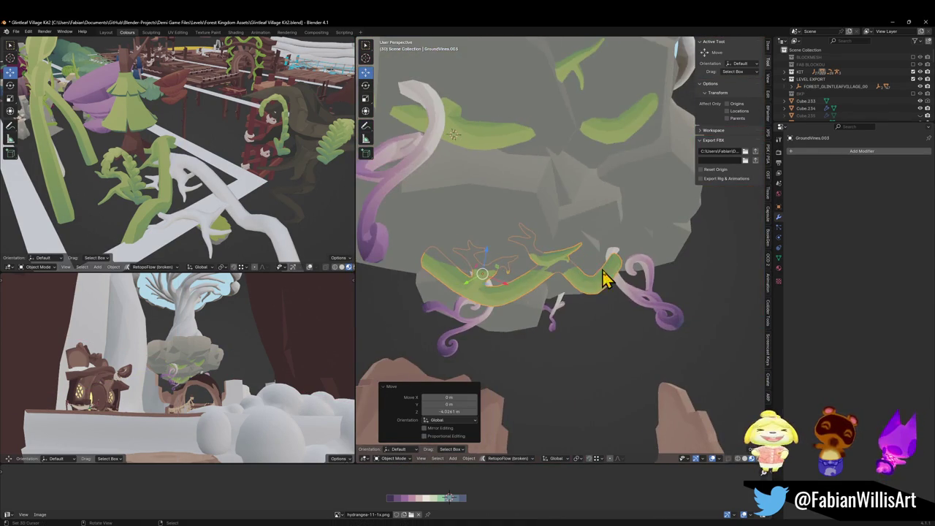
pyautogui.press('s')
pyautogui.press('z')
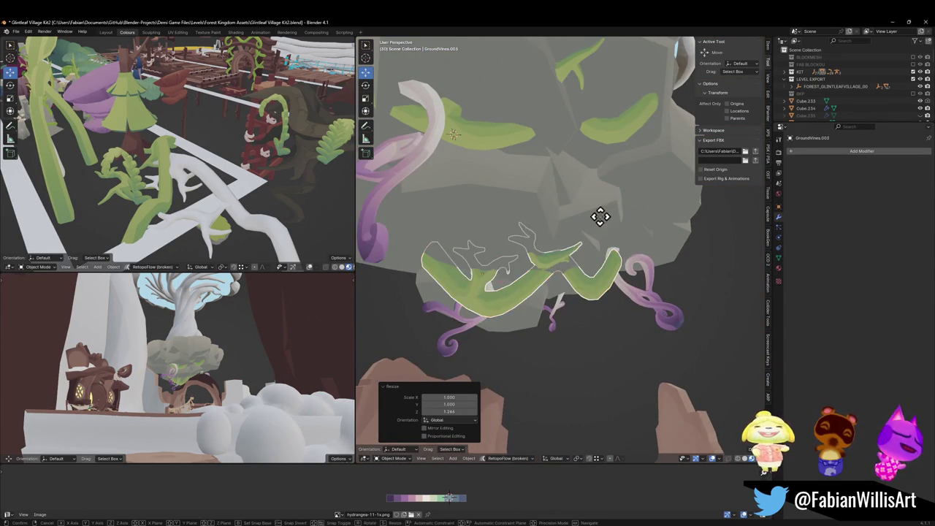
pyautogui.click(602, 209)
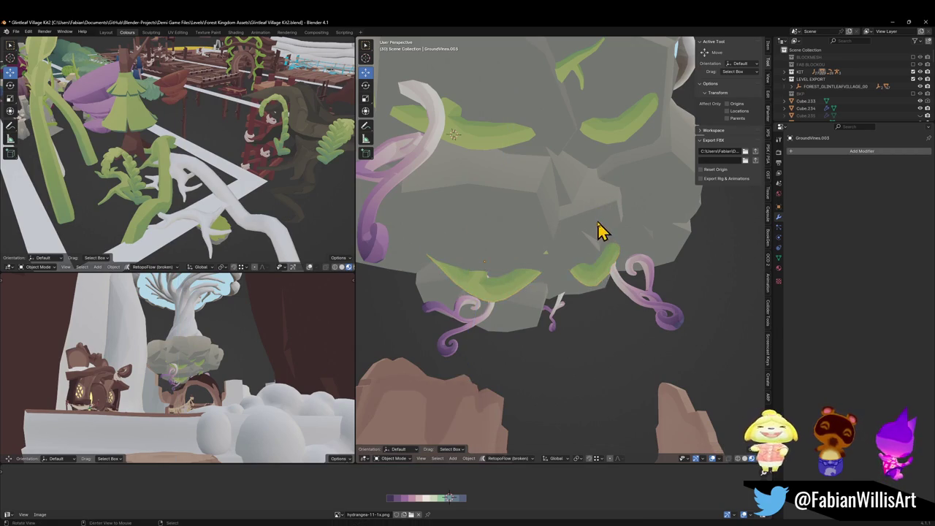
# Lower the second vine copy slightly and rotate it 34.4°.
pyautogui.moveTo(603, 229); pyautogui.dragTo(581, 261)
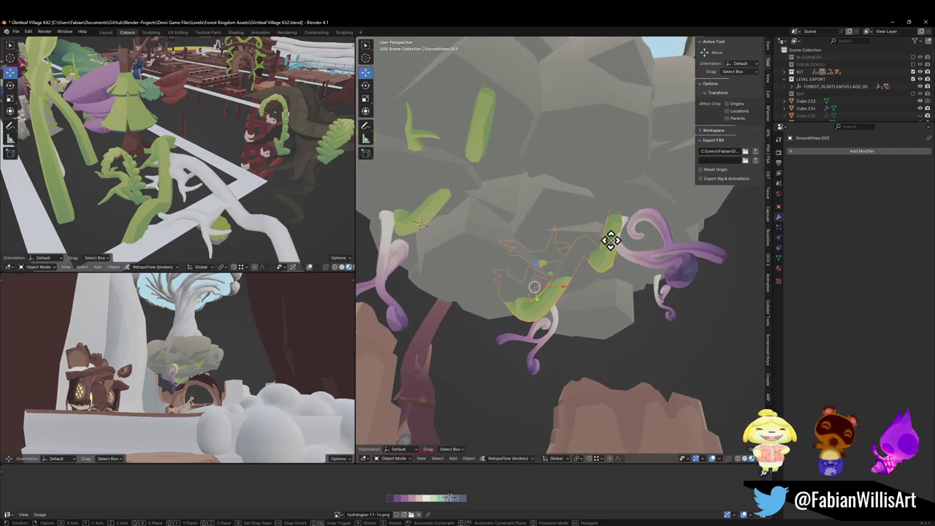
pyautogui.press('g')
pyautogui.press('z')
pyautogui.click(612, 244)
pyautogui.press('r')
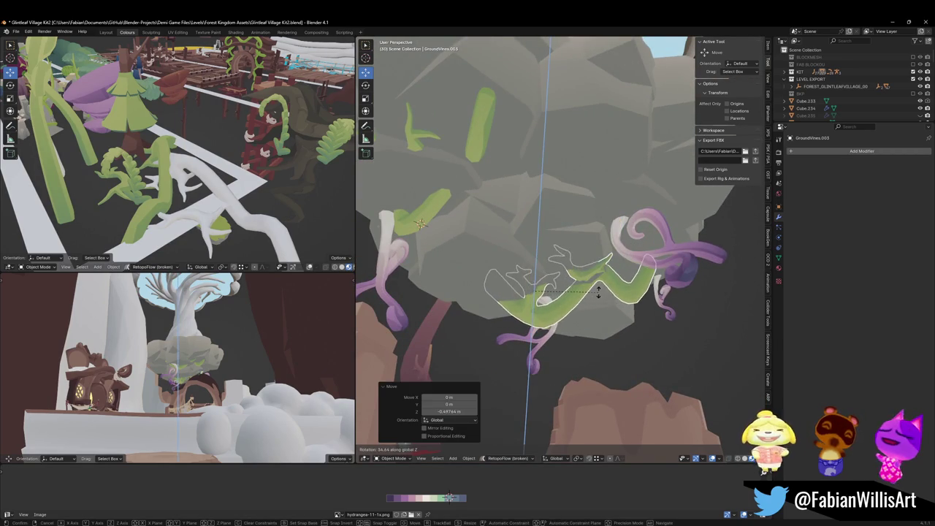
pyautogui.click(622, 322)
# Rotate the second vine copy by -14.1° and enlarge it to 1.265.
pyautogui.scroll(-5, 622, 324)
pyautogui.press('r')
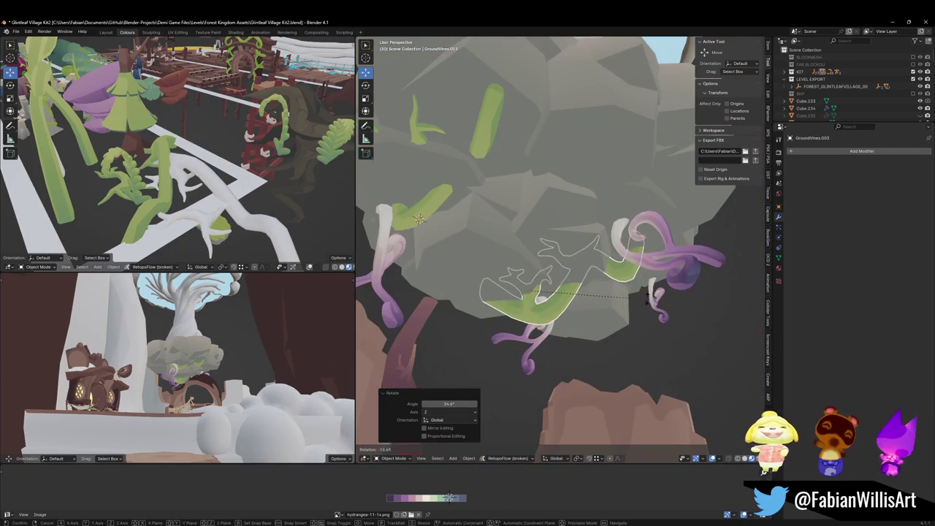
pyautogui.click(646, 299)
pyautogui.press('s')
pyautogui.click(644, 248)
pyautogui.scroll(3, 630, 250)
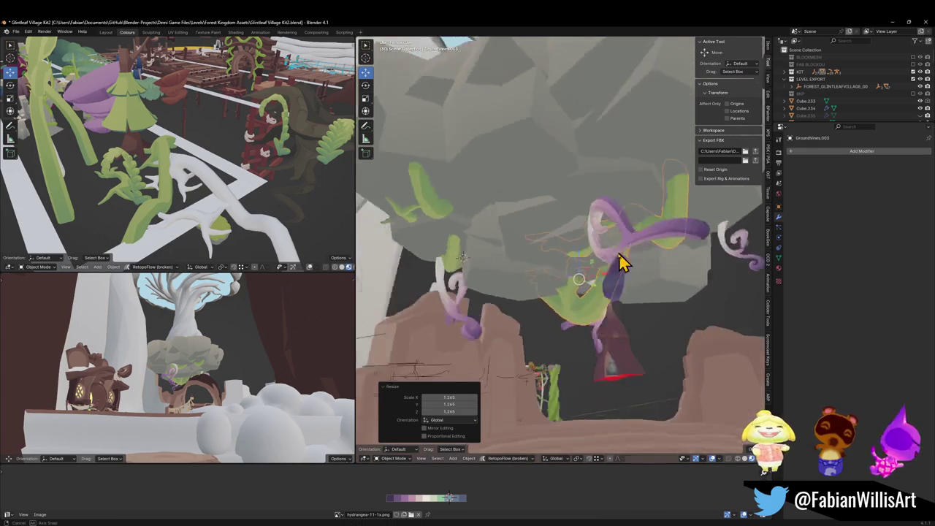
# Make a third vine copy, turn it 86.7° around Z and reposition it horizontally.
pyautogui.moveTo(630, 250)
pyautogui.mouseDown()
pyautogui.moveTo(521, 250)
pyautogui.moveTo(586, 256)
pyautogui.moveTo(630, 243)
pyautogui.moveTo(574, 265)
pyautogui.moveTo(521, 268)
pyautogui.moveTo(540, 253)
pyautogui.mouseUp()
pyautogui.hotkey('shift', 'd')
pyautogui.hotkey('shift', 'z')
pyautogui.click(587, 262)
pyautogui.press('r')
pyautogui.press('z')
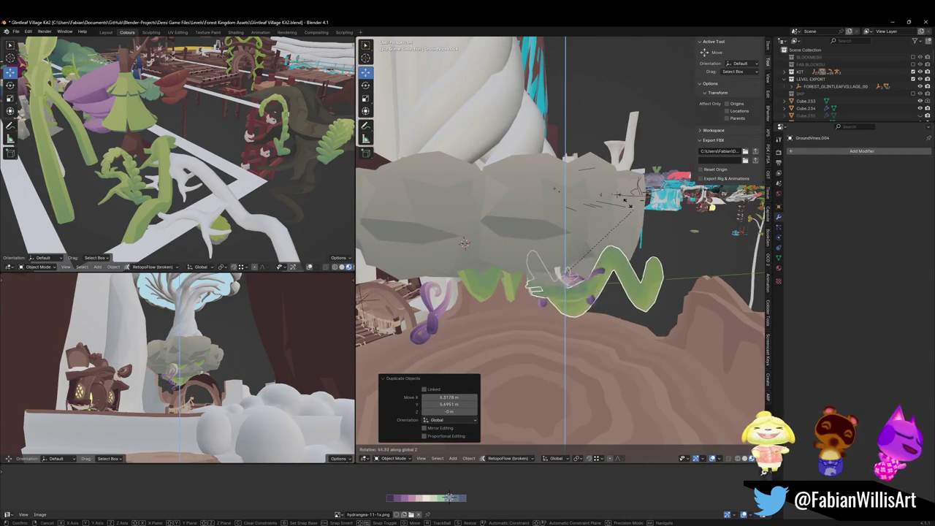
pyautogui.click(618, 244)
pyautogui.press('g')
pyautogui.hotkey('shift', 'z')
pyautogui.click(548, 257)
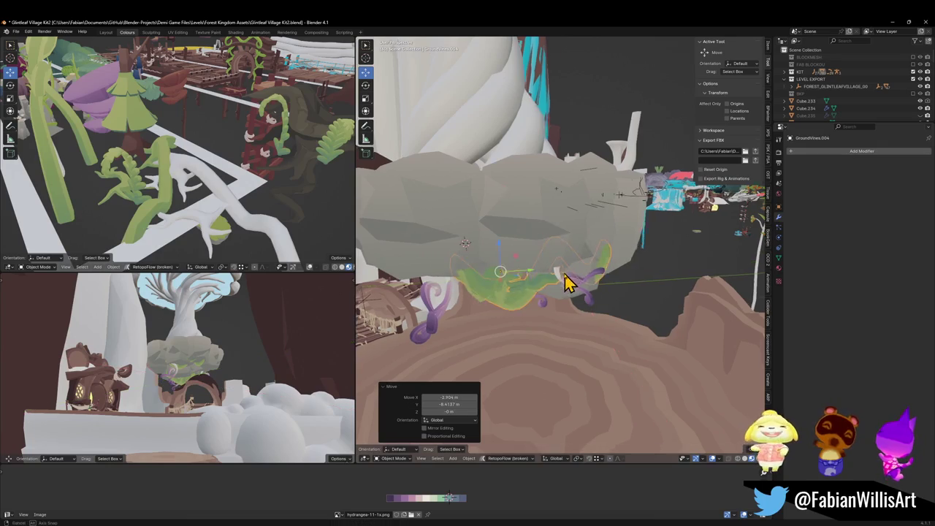
pyautogui.scroll(5, 570, 249)
# Shrink the third vine copy to 0.795, slide it sideways and adjust its height.
pyautogui.press('s')
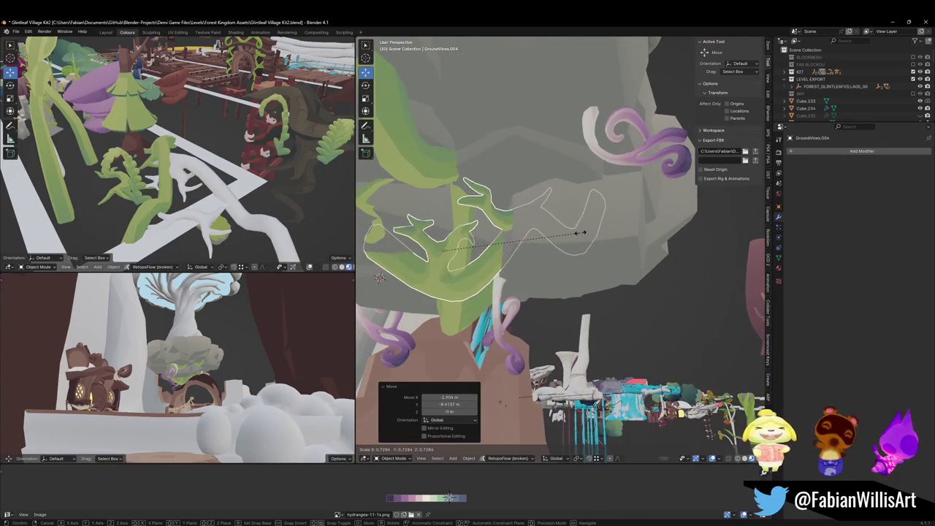
pyautogui.click(586, 236)
pyautogui.press('g')
pyautogui.hotkey('shift', 'z')
pyautogui.click(678, 238)
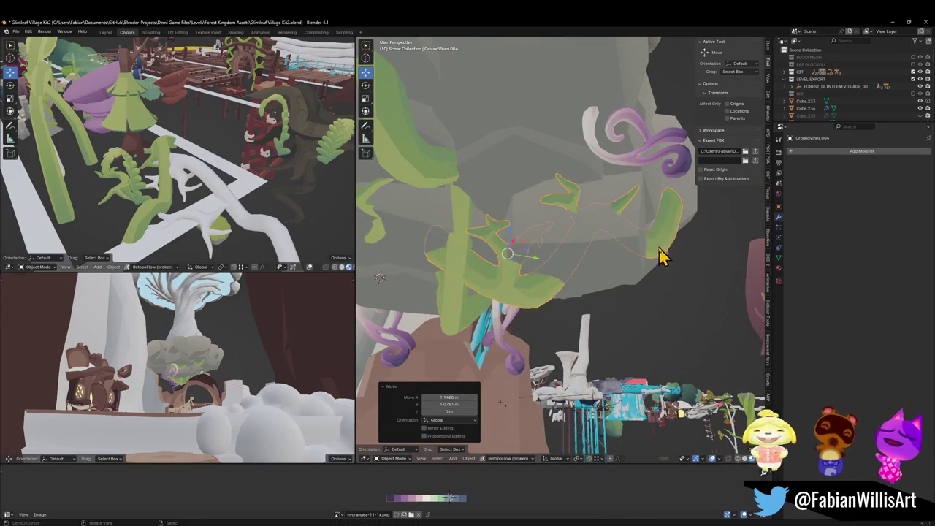
pyautogui.press('g')
pyautogui.press('z')
pyautogui.click(643, 240)
pyautogui.moveTo(643, 241)
pyautogui.mouseDown()
pyautogui.moveTo(668, 244)
pyautogui.moveTo(615, 260)
pyautogui.moveTo(633, 256)
pyautogui.moveTo(587, 235)
pyautogui.moveTo(607, 253)
pyautogui.moveTo(620, 244)
pyautogui.moveTo(603, 247)
pyautogui.mouseUp()
# Try enlarging GroundVines.002 to 1.386, then undo it and restore the purple fungal roots.
pyautogui.hotkey('ctrl', 'z')
pyautogui.moveTo(663, 282)
pyautogui.mouseDown()
pyautogui.moveTo(647, 282)
pyautogui.moveTo(602, 242)
pyautogui.mouseUp()
pyautogui.click(608, 231)
pyautogui.press('s')
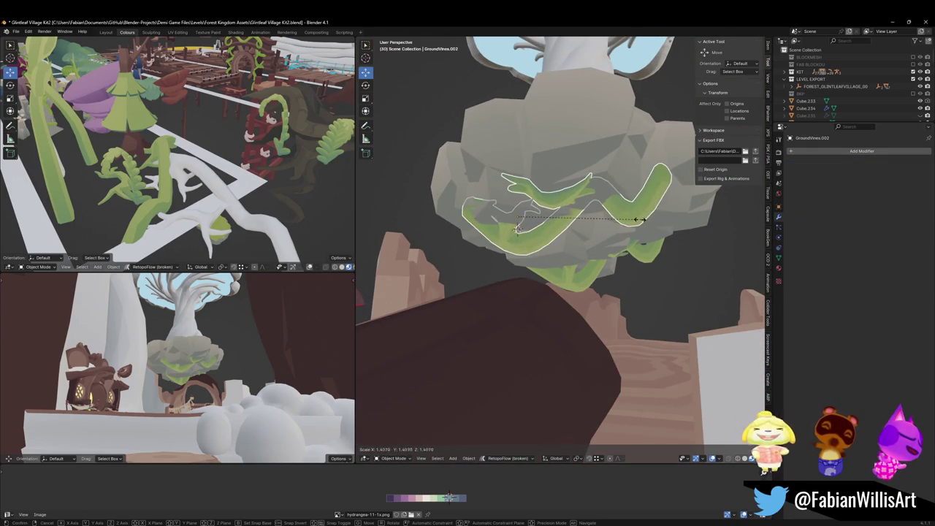
pyautogui.click(640, 229)
pyautogui.moveTo(640, 228); pyautogui.dragTo(638, 234)
pyautogui.hotkey('ctrl', 'z')
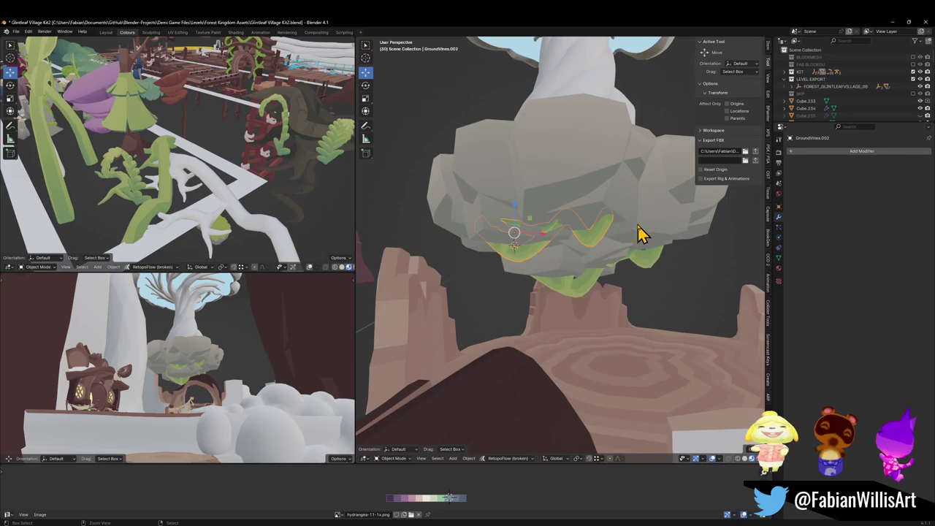
pyautogui.hotkey('ctrl', 'z')
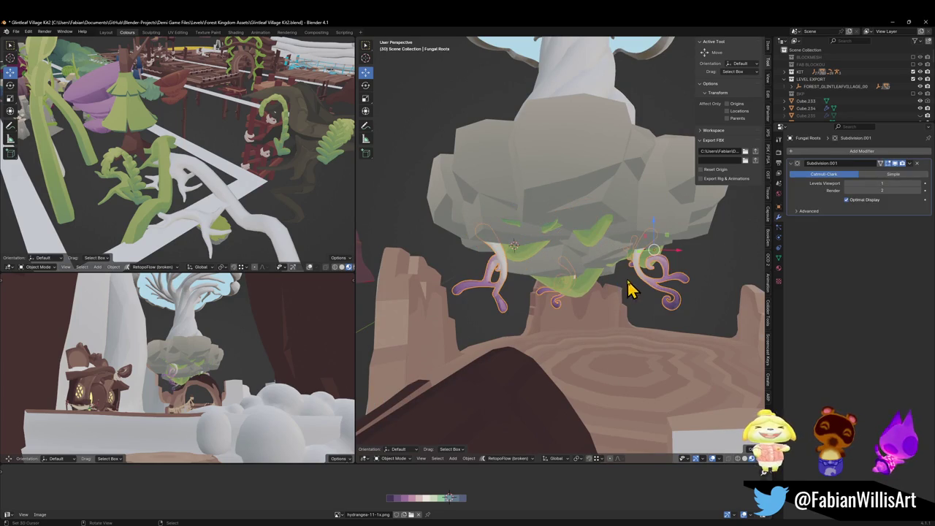
# Resize GroundVines.002 and stretch it to 1.438 in Z, reverting a 1.632 X widening.
pyautogui.click(595, 250)
pyautogui.press('s')
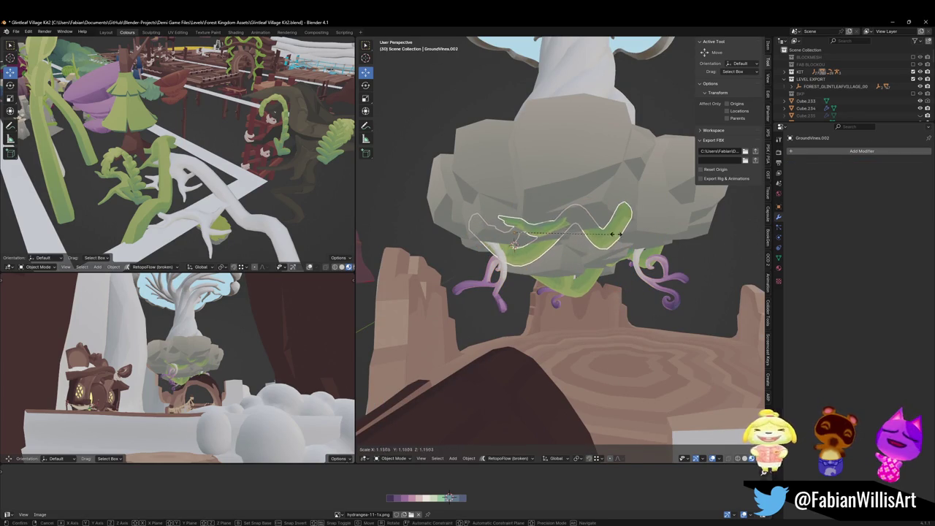
pyautogui.click(611, 234)
pyautogui.press('s')
pyautogui.press('z')
pyautogui.click(641, 252)
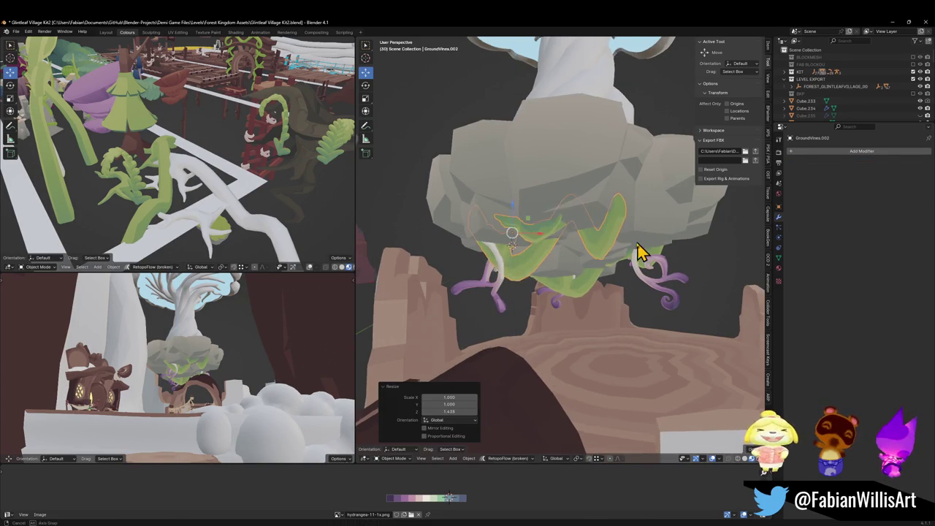
pyautogui.press('s')
pyautogui.press('x')
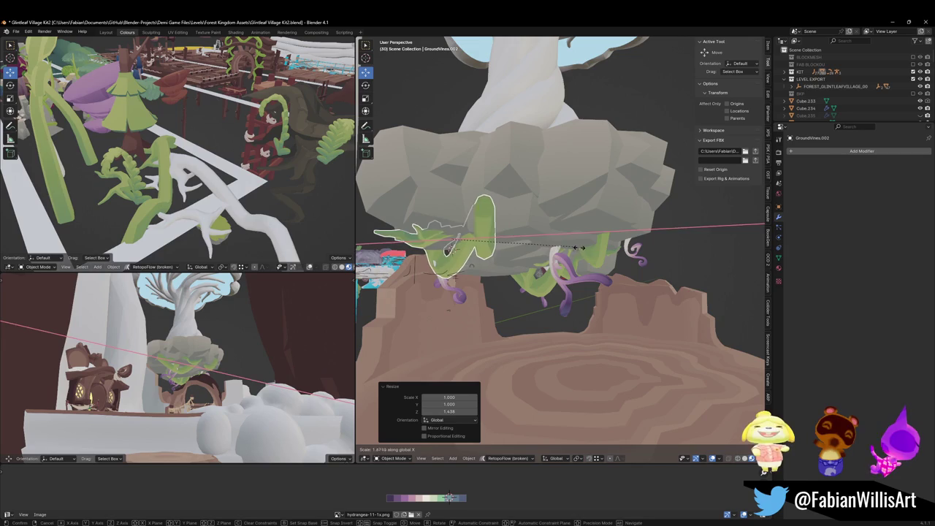
pyautogui.click(577, 249)
pyautogui.hotkey('ctrl', 'z')
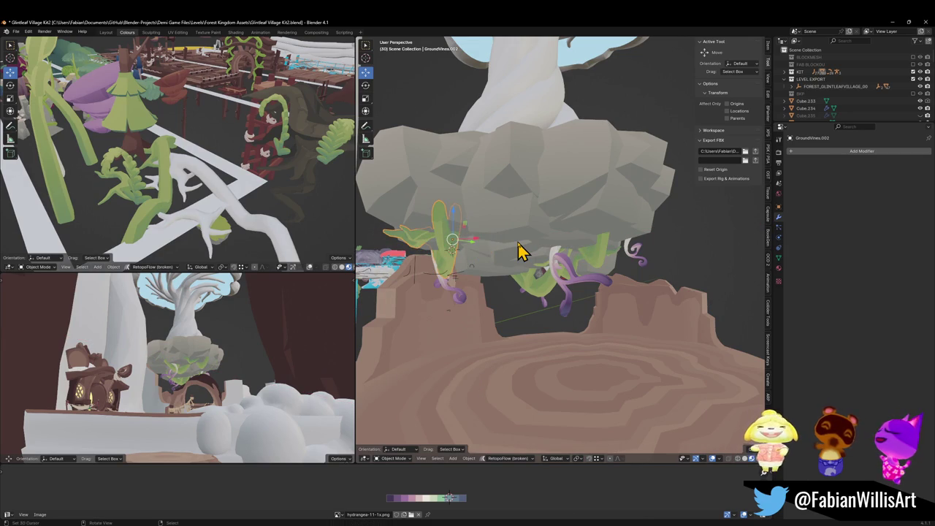
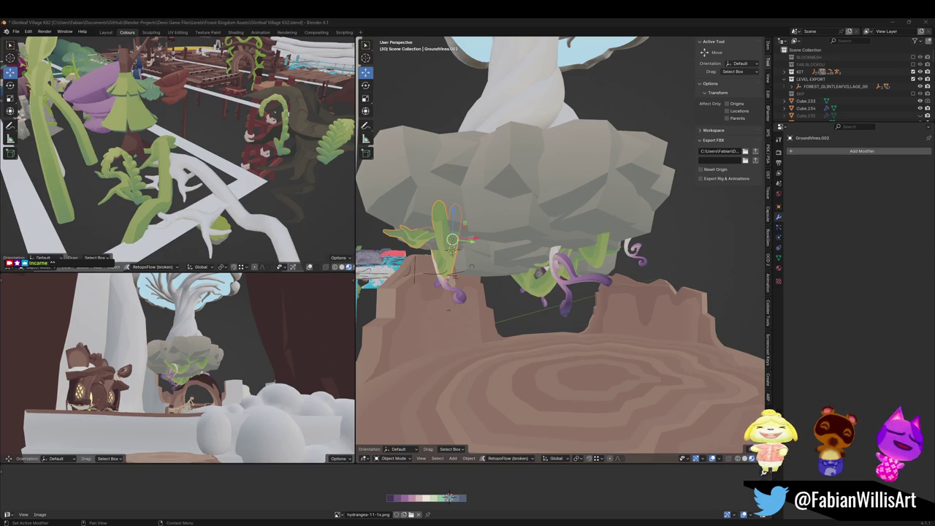
# Try Normal transform orientation, then set it back to Global and choose a pivot point.
pyautogui.click(528, 23)
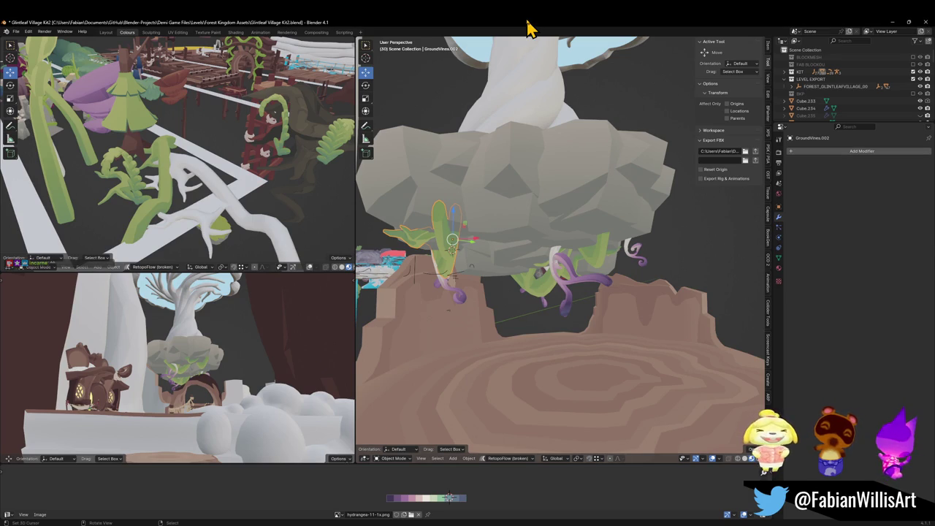
pyautogui.moveTo(492, 248)
pyautogui.mouseDown()
pyautogui.moveTo(612, 241)
pyautogui.moveTo(559, 251)
pyautogui.moveTo(515, 233)
pyautogui.moveTo(536, 256)
pyautogui.moveTo(591, 250)
pyautogui.moveTo(567, 258)
pyautogui.moveTo(568, 244)
pyautogui.mouseUp()
pyautogui.press(',')
pyautogui.click(584, 338)
pyautogui.moveTo(584, 328)
pyautogui.mouseDown()
pyautogui.moveTo(559, 298)
pyautogui.moveTo(553, 313)
pyautogui.moveTo(620, 338)
pyautogui.moveTo(564, 234)
pyautogui.moveTo(570, 246)
pyautogui.moveTo(570, 188)
pyautogui.moveTo(616, 225)
pyautogui.moveTo(615, 243)
pyautogui.mouseUp()
pyautogui.press(',')
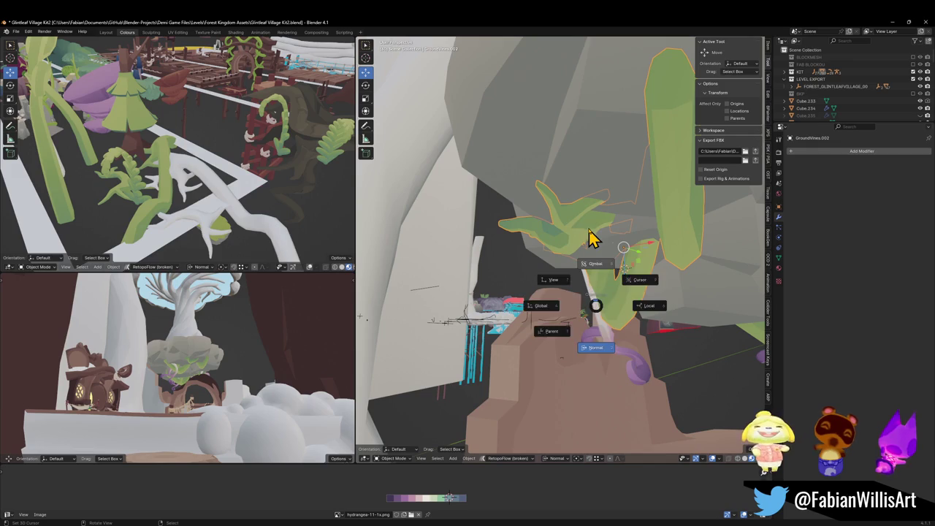
pyautogui.press(',')
pyautogui.click(555, 248)
pyautogui.press('.')
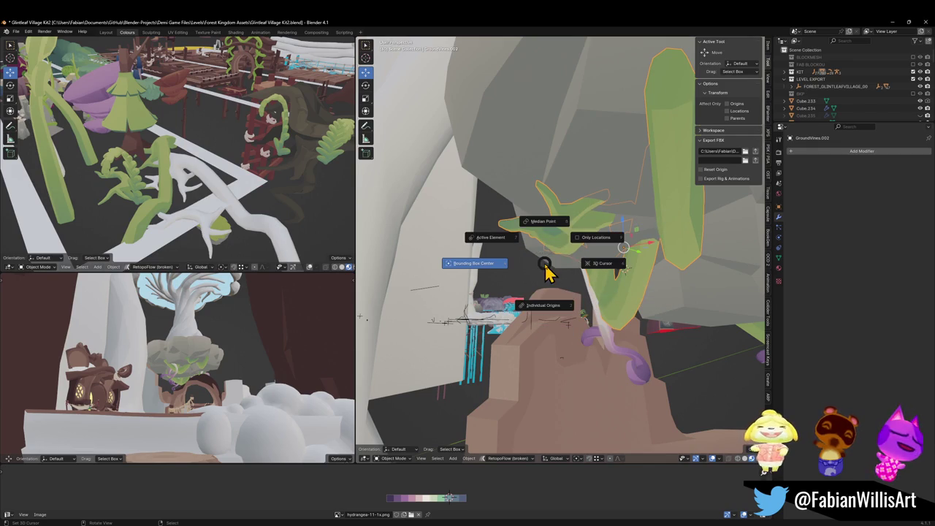
pyautogui.click(544, 338)
# Raise the green vine along Z so it hugs the rock's underside.
pyautogui.moveTo(547, 334)
pyautogui.mouseDown()
pyautogui.moveTo(622, 265)
pyautogui.moveTo(684, 276)
pyautogui.moveTo(635, 275)
pyautogui.moveTo(618, 258)
pyautogui.moveTo(578, 267)
pyautogui.moveTo(586, 255)
pyautogui.moveTo(592, 295)
pyautogui.moveTo(606, 287)
pyautogui.moveTo(538, 278)
pyautogui.moveTo(524, 264)
pyautogui.mouseUp()
pyautogui.moveTo(588, 263)
pyautogui.mouseDown()
pyautogui.moveTo(599, 267)
pyautogui.moveTo(524, 277)
pyautogui.moveTo(604, 301)
pyautogui.mouseUp()
pyautogui.press('g')
pyautogui.press('z')
pyautogui.click(599, 270)
pyautogui.press('g')
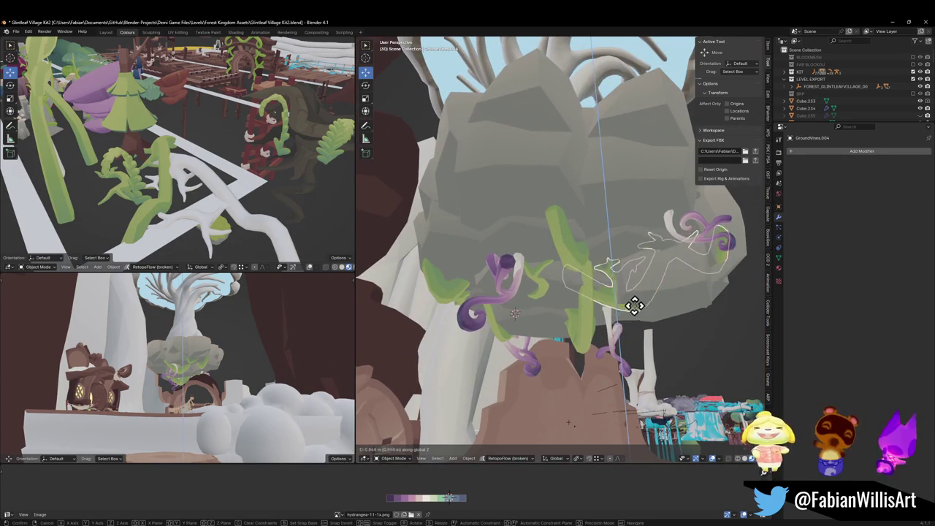
pyautogui.click(640, 298)
# Select the purple Fungal Roots below the rock.
pyautogui.moveTo(640, 298)
pyautogui.mouseDown()
pyautogui.moveTo(612, 292)
pyautogui.moveTo(647, 298)
pyautogui.mouseUp()
pyautogui.scroll(5, 647, 298)
pyautogui.scroll(-5, 603, 281)
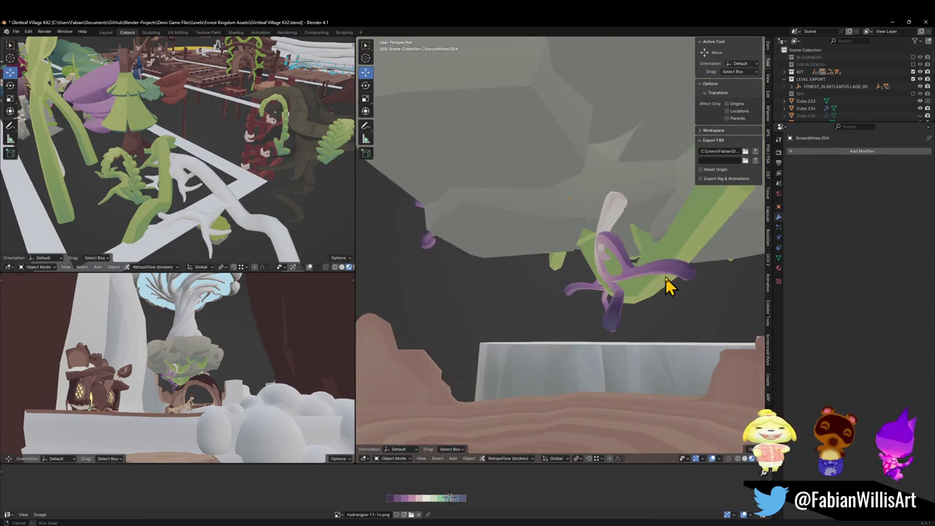
pyautogui.click(628, 285)
# Raise the Fungal Roots along the Z axis.
pyautogui.press('g')
pyautogui.press('z')
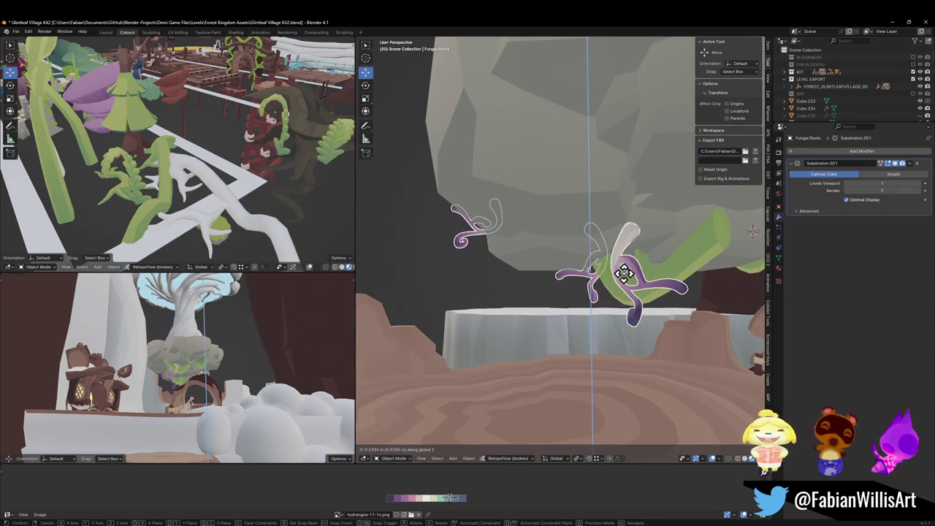
pyautogui.click(628, 263)
pyautogui.moveTo(628, 271)
pyautogui.mouseDown()
pyautogui.moveTo(589, 271)
pyautogui.moveTo(641, 267)
pyautogui.moveTo(531, 274)
pyautogui.moveTo(637, 271)
pyautogui.moveTo(537, 260)
pyautogui.moveTo(630, 266)
pyautogui.mouseUp()
# Lower GroundVines.003 along Z beneath the rock and delete one surplus vine.
pyautogui.click(551, 252)
pyautogui.click(511, 285)
pyautogui.moveTo(680, 247)
pyautogui.mouseDown()
pyautogui.moveTo(664, 287)
pyautogui.moveTo(636, 272)
pyautogui.mouseUp()
pyautogui.press('z')
pyautogui.click(664, 181)
pyautogui.moveTo(664, 183)
pyautogui.mouseDown()
pyautogui.moveTo(664, 233)
pyautogui.moveTo(647, 241)
pyautogui.moveTo(650, 231)
pyautogui.moveTo(649, 244)
pyautogui.moveTo(679, 244)
pyautogui.moveTo(620, 242)
pyautogui.moveTo(605, 251)
pyautogui.moveTo(613, 255)
pyautogui.moveTo(560, 249)
pyautogui.moveTo(618, 258)
pyautogui.moveTo(593, 271)
pyautogui.moveTo(593, 292)
pyautogui.moveTo(577, 281)
pyautogui.mouseUp()
pyautogui.press('Delete')
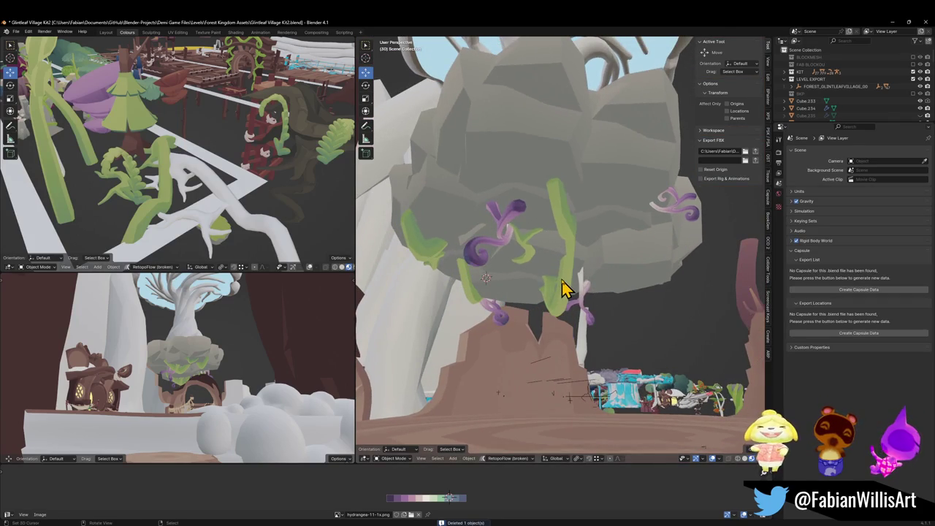
# Move GroundVines.003 3.824 m along Y and rescale it.
pyautogui.click(566, 285)
pyautogui.press('g')
pyautogui.press('y')
pyautogui.click(595, 277)
pyautogui.press('s')
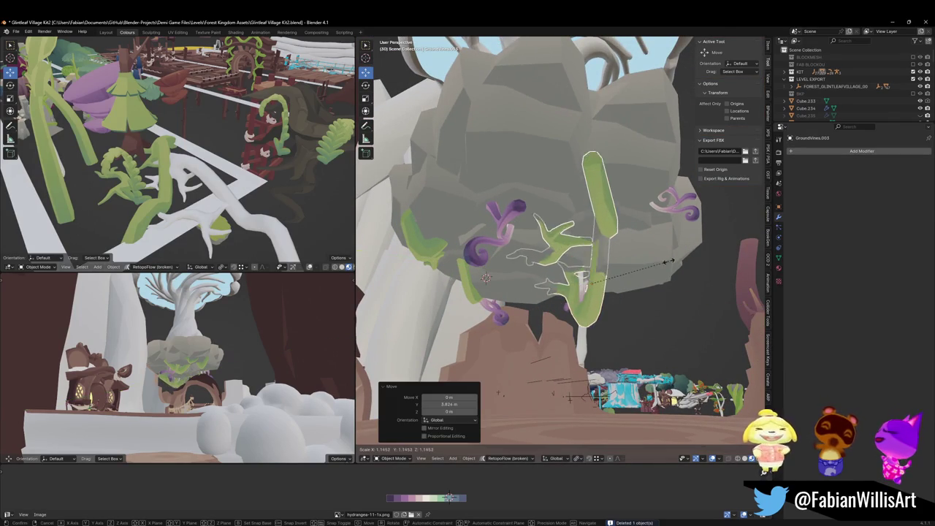
pyautogui.click(662, 270)
pyautogui.moveTo(661, 269)
pyautogui.mouseDown()
pyautogui.moveTo(637, 261)
pyautogui.moveTo(636, 250)
pyautogui.moveTo(674, 246)
pyautogui.moveTo(623, 250)
pyautogui.mouseUp()
# Duplicate the vine, scale the copy to 1.244, and place it under the rock.
pyautogui.hotkey('shift', 'd')
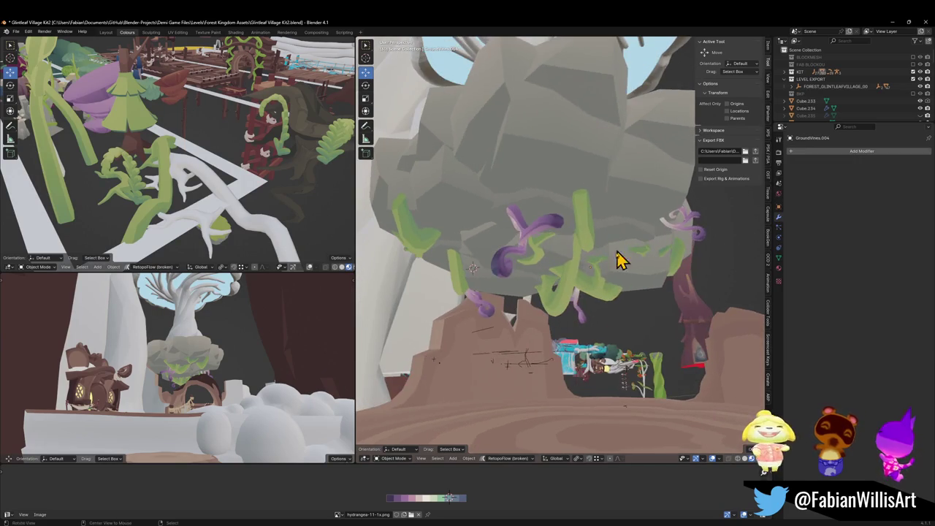
pyautogui.moveTo(612, 303); pyautogui.dragTo(636, 304)
pyautogui.press('s')
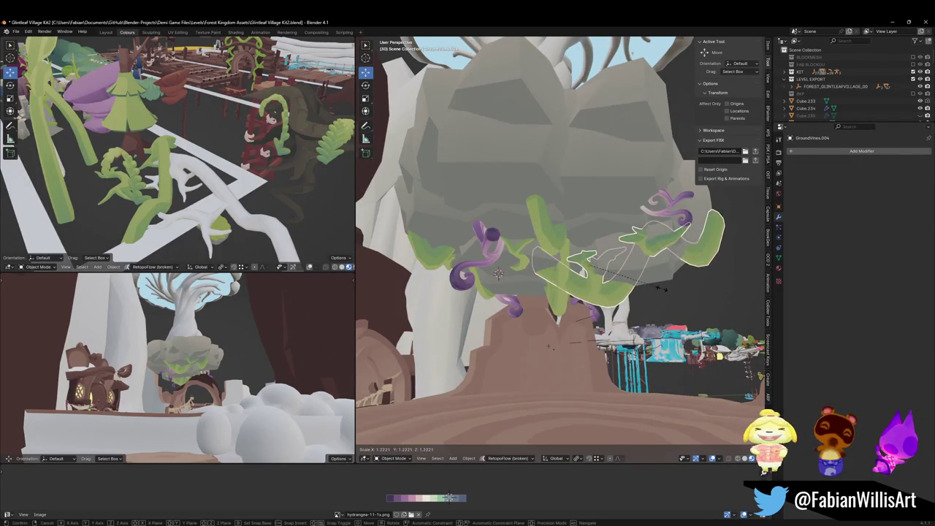
pyautogui.click(653, 291)
pyautogui.press('g')
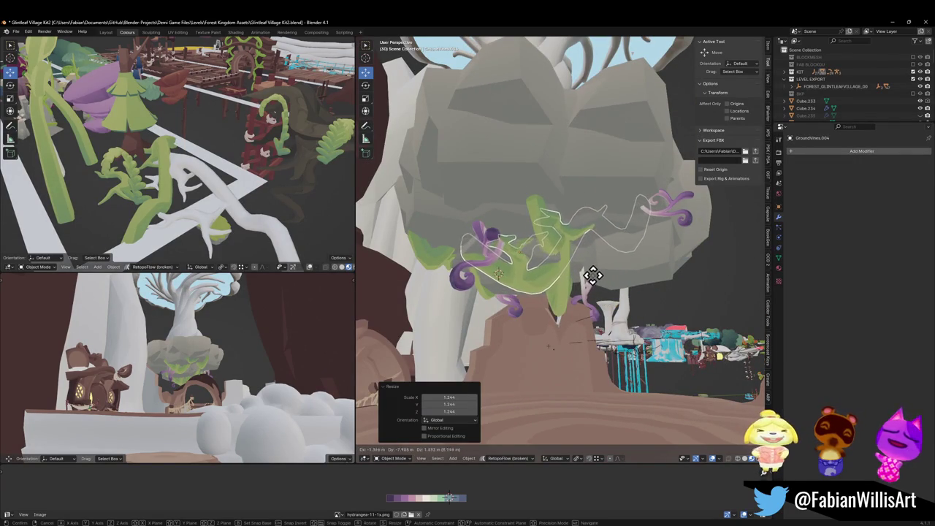
pyautogui.click(592, 275)
pyautogui.scroll(4, 595, 285)
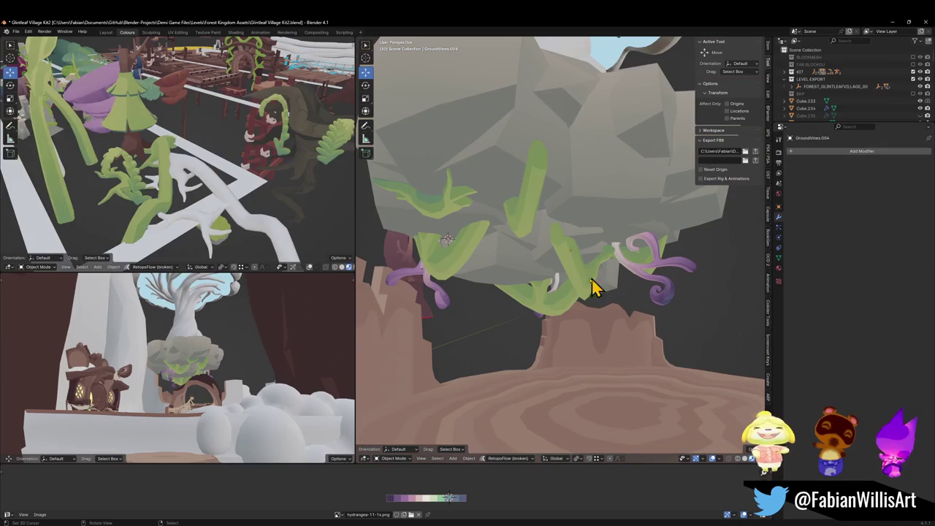
pyautogui.click(560, 293)
pyautogui.scroll(-3, 594, 271)
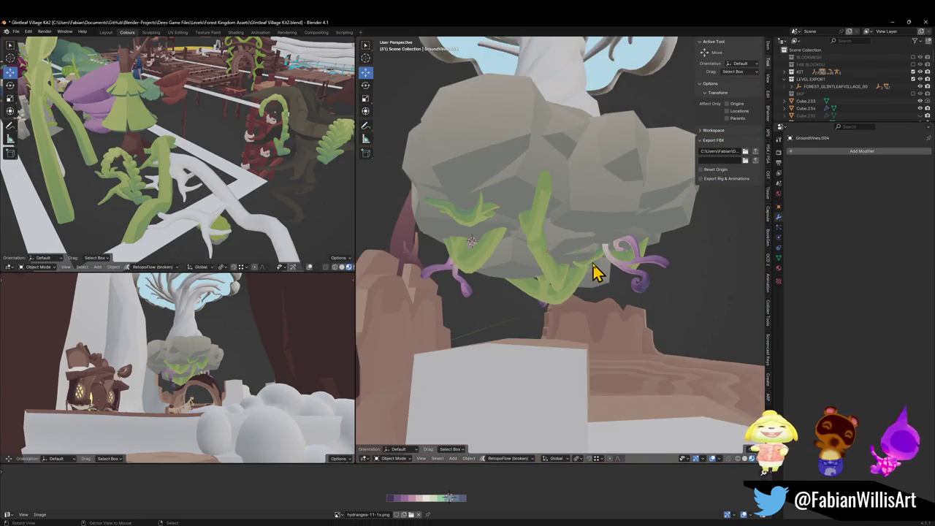
pyautogui.scroll(-2, 592, 267)
pyautogui.scroll(2, 595, 267)
pyautogui.scroll(-2, 599, 267)
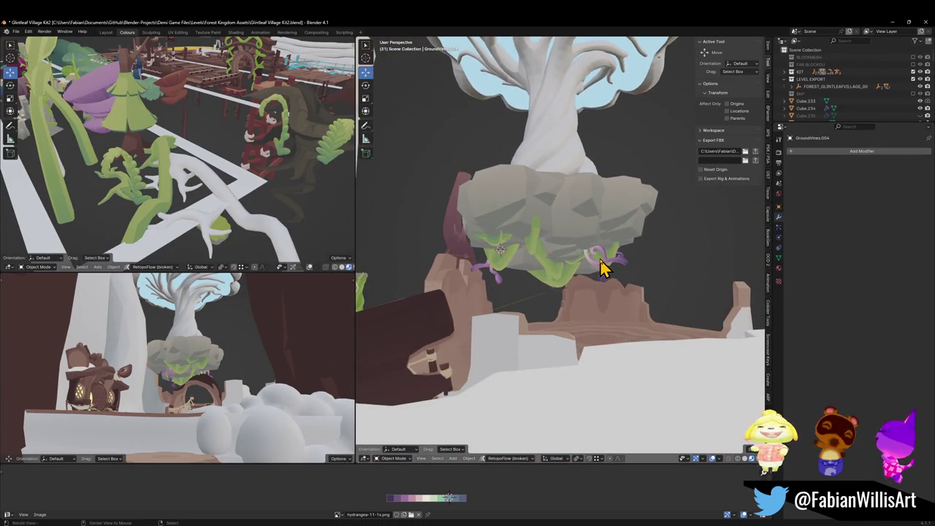
pyautogui.scroll(3, 577, 261)
pyautogui.moveTo(540, 245)
pyautogui.mouseDown()
pyautogui.moveTo(468, 244)
pyautogui.moveTo(492, 242)
pyautogui.moveTo(580, 271)
pyautogui.mouseUp()
# Reposition GroundVines.003, duplicate it into GroundVines.004, and undo that copy's placement.
pyautogui.click(575, 300)
pyautogui.press('g')
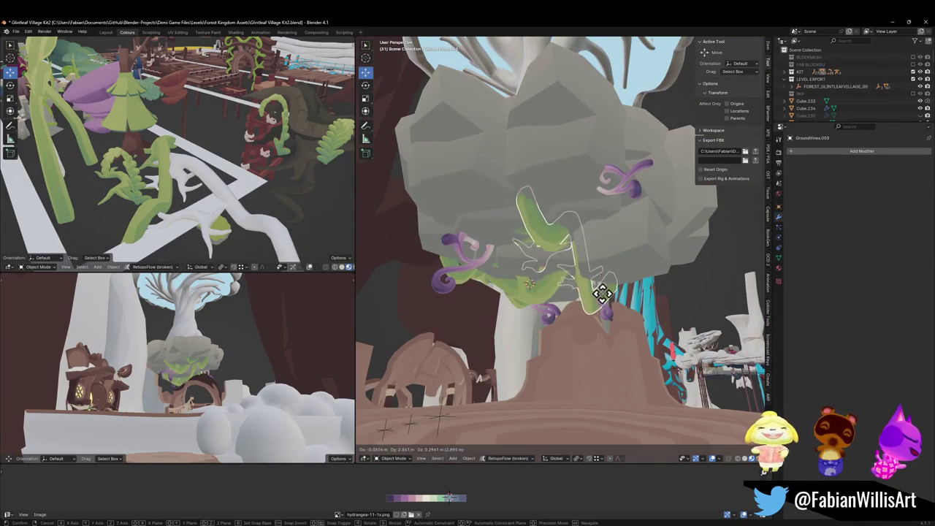
pyautogui.click(612, 305)
pyautogui.hotkey('shift', 'd')
pyautogui.click(580, 304)
pyautogui.moveTo(580, 304)
pyautogui.mouseDown()
pyautogui.moveTo(578, 292)
pyautogui.moveTo(634, 299)
pyautogui.mouseUp()
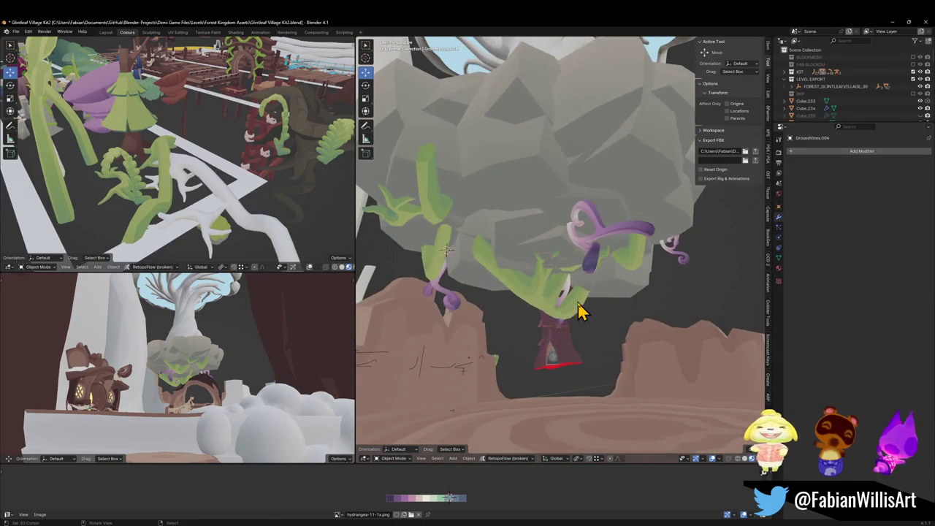
pyautogui.hotkey('ctrl', 'z')
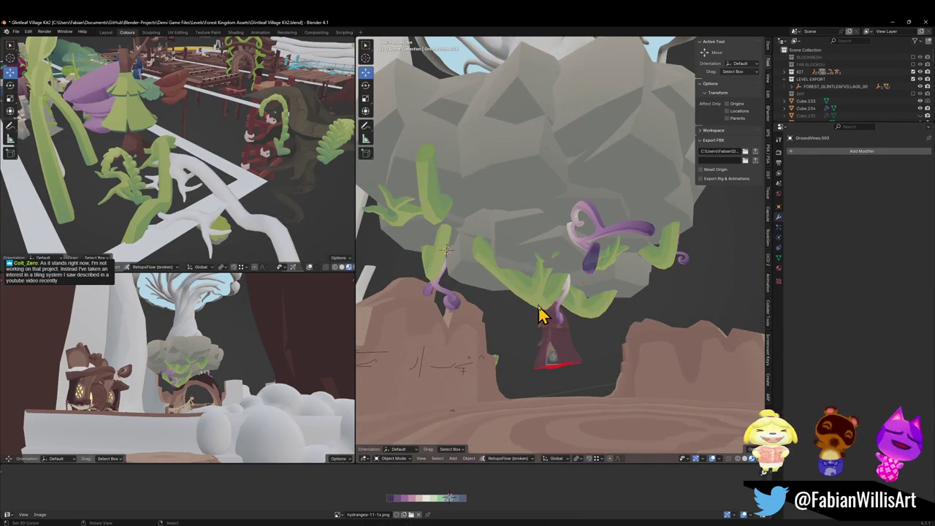
pyautogui.moveTo(599, 292)
pyautogui.mouseDown()
pyautogui.moveTo(591, 295)
pyautogui.moveTo(620, 276)
pyautogui.moveTo(636, 296)
pyautogui.moveTo(568, 278)
pyautogui.moveTo(640, 288)
pyautogui.moveTo(658, 270)
pyautogui.moveTo(612, 236)
pyautogui.mouseUp()
# In Edit Mode, raise the vine's tip along Z and rotate it to curl upward.
pyautogui.press('Tab')
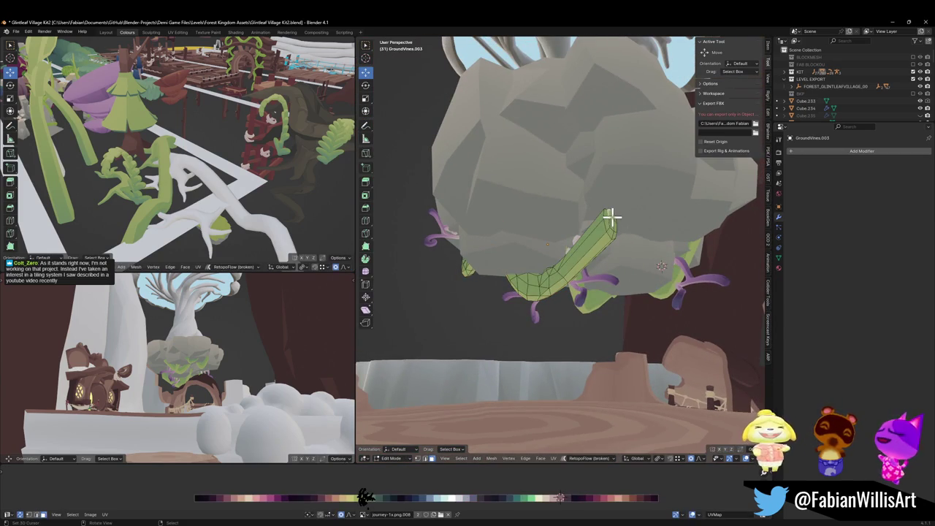
pyautogui.press('g')
pyautogui.press('z')
pyautogui.click(637, 193)
pyautogui.press('r')
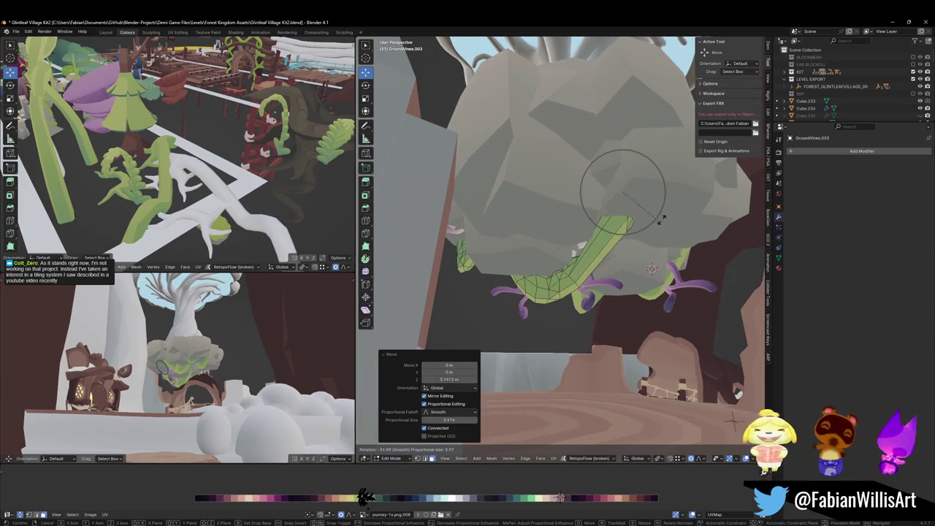
pyautogui.click(667, 217)
pyautogui.press('Tab')
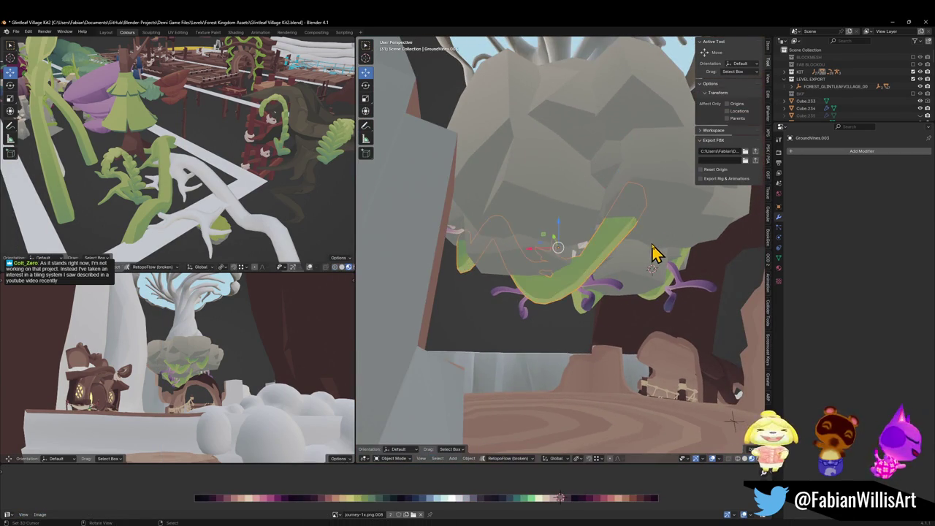
pyautogui.moveTo(608, 249)
pyautogui.mouseDown()
pyautogui.moveTo(684, 250)
pyautogui.moveTo(653, 242)
pyautogui.moveTo(667, 238)
pyautogui.moveTo(617, 238)
pyautogui.moveTo(526, 253)
pyautogui.moveTo(659, 249)
pyautogui.moveTo(595, 263)
pyautogui.moveTo(543, 296)
pyautogui.mouseUp()
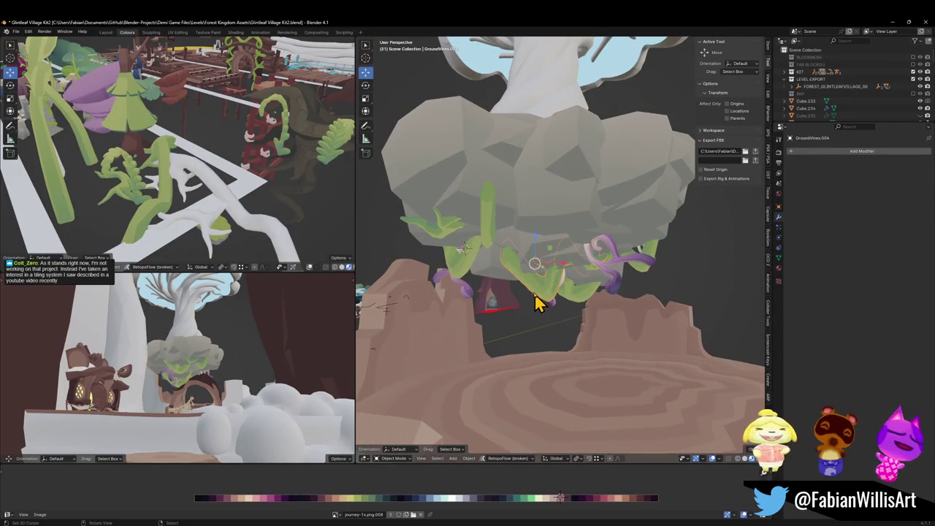
pyautogui.hotkey('ctrl', 'a')
# Apply rotation and scale to the selected vines.
pyautogui.click(587, 299)
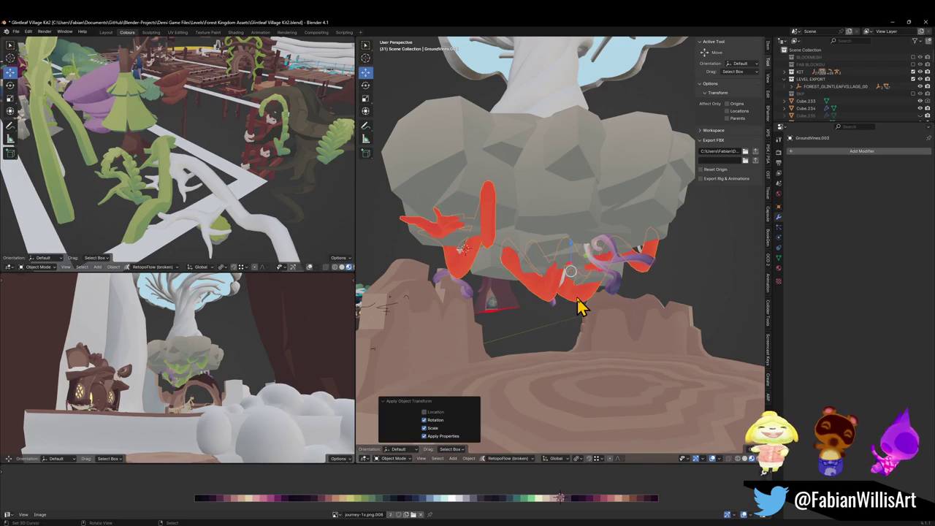
pyautogui.hotkey('ctrl', 'a')
pyautogui.click(576, 307)
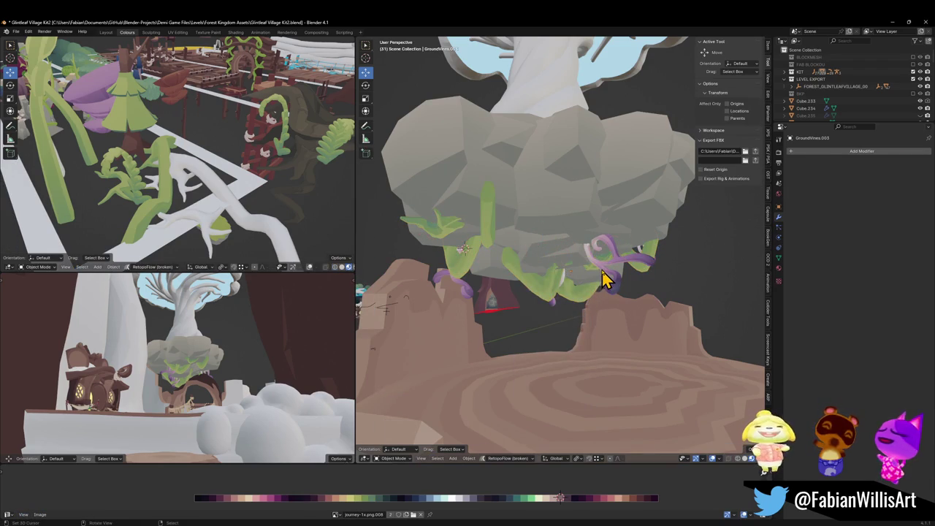
# Select FOREST_GLINTLEAFVILLAGE_00, export it as FBX, and switch to Unity.
pyautogui.click(600, 278)
pyautogui.click(536, 291)
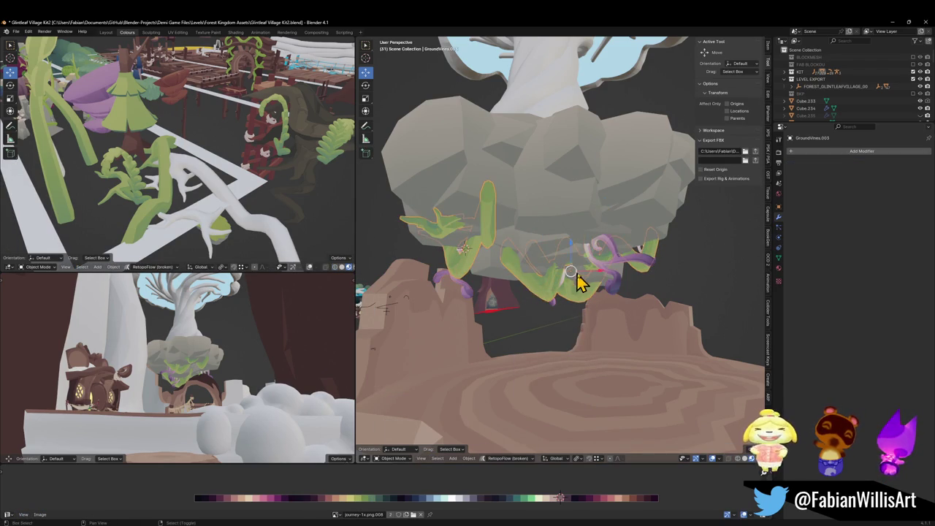
pyautogui.hotkey('shift', '`')
pyautogui.click(545, 290)
pyautogui.click(544, 290)
pyautogui.keyDown('alt'); pyautogui.click(577, 296); pyautogui.keyUp('alt')
pyautogui.click(578, 295)
pyautogui.click(567, 248)
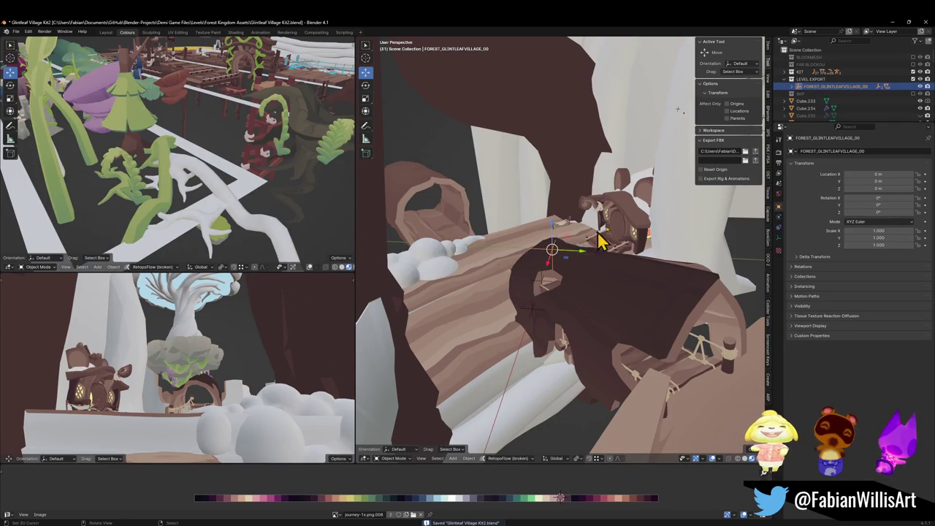
pyautogui.click(756, 153)
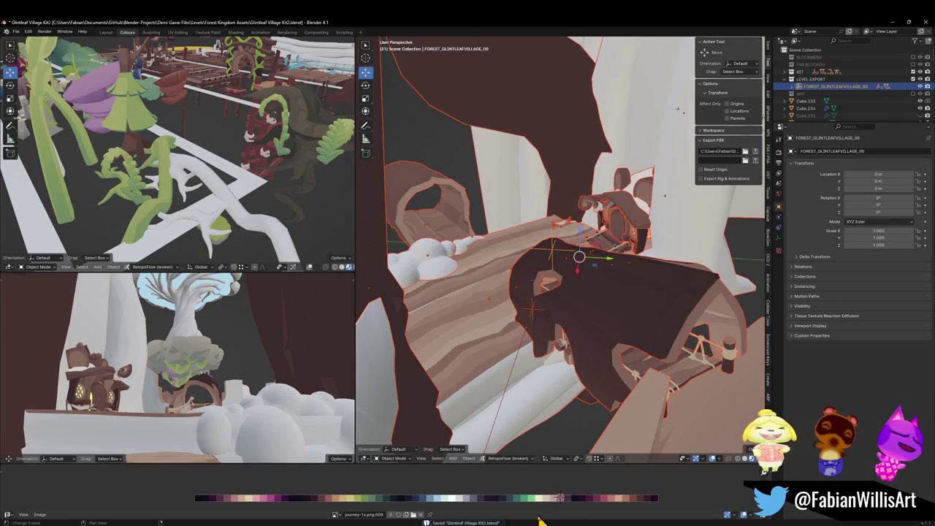
pyautogui.hotkey('alt', 'Tab')
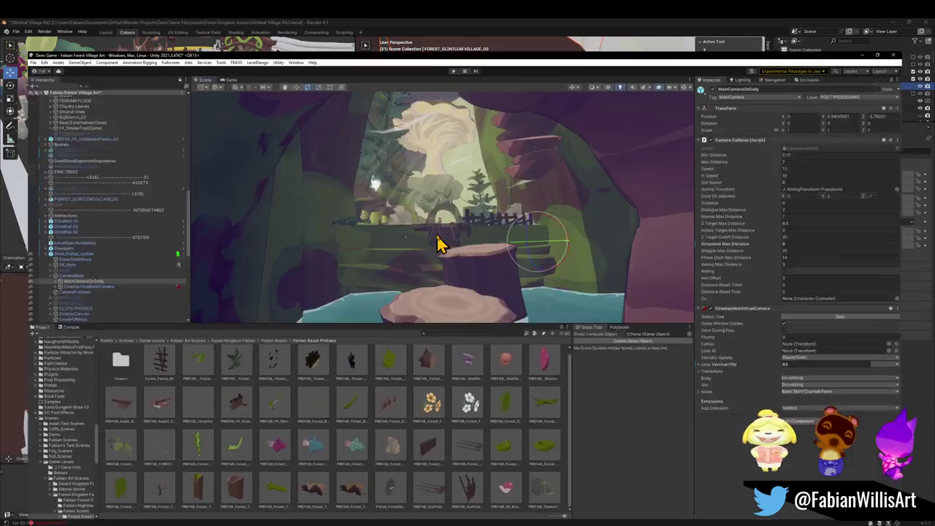
# Fly the Scene view forward into the village and select the forest rock prefab.
pyautogui.moveTo(456, 249); pyautogui.dragTo(465, 230)
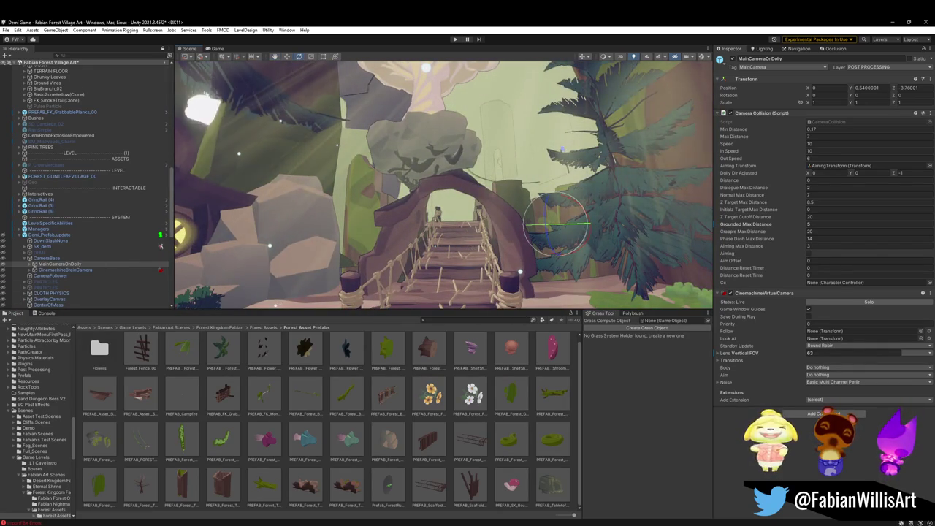
pyautogui.press('e')
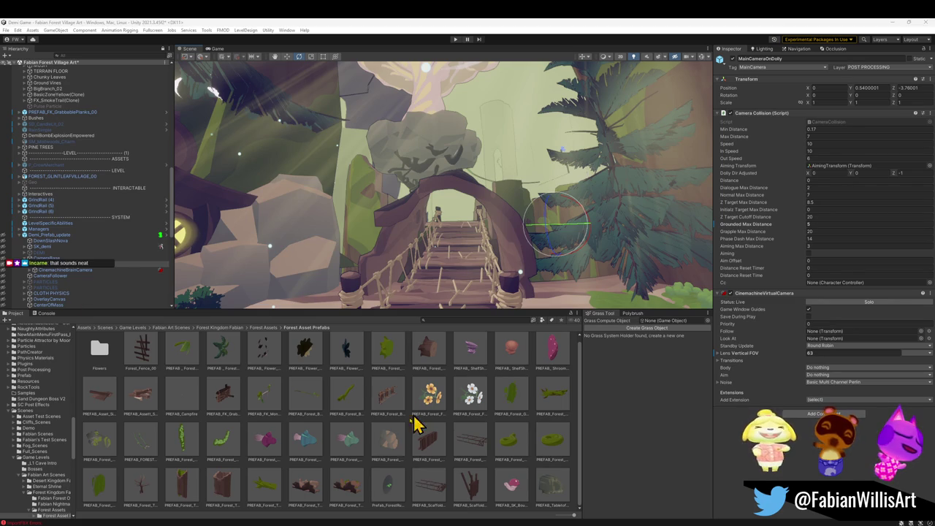
pyautogui.click(399, 446)
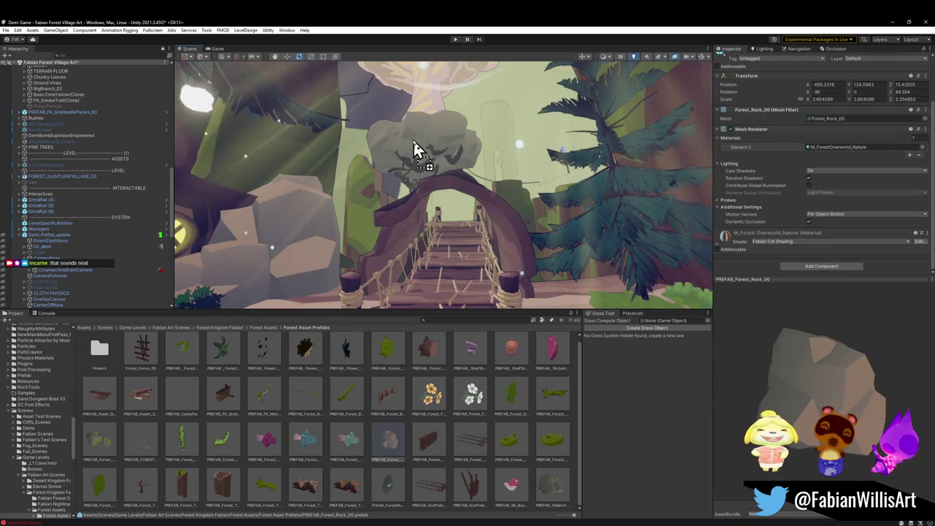
# Fly in beneath the floating rock and try its material on the hanging vines.
pyautogui.moveTo(415, 148)
pyautogui.mouseDown()
pyautogui.moveTo(396, 167)
pyautogui.moveTo(462, 168)
pyautogui.moveTo(687, 241)
pyautogui.mouseUp()
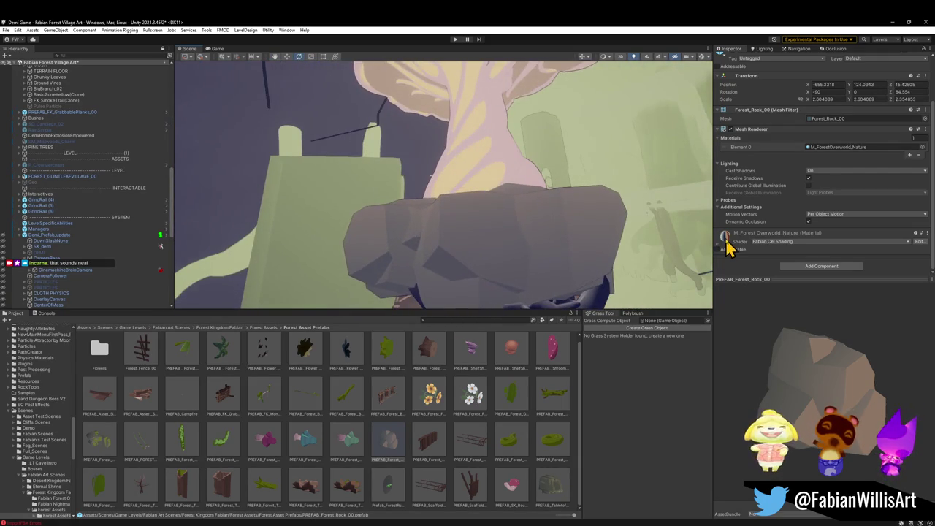
pyautogui.moveTo(436, 282)
pyautogui.mouseDown()
pyautogui.moveTo(513, 289)
pyautogui.moveTo(494, 278)
pyautogui.moveTo(477, 304)
pyautogui.mouseUp()
pyautogui.press('s')
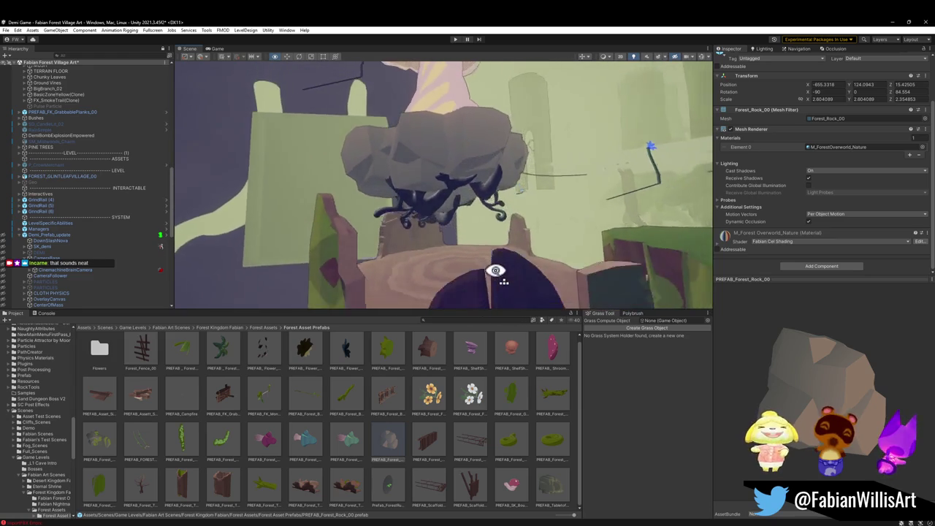
pyautogui.press('w')
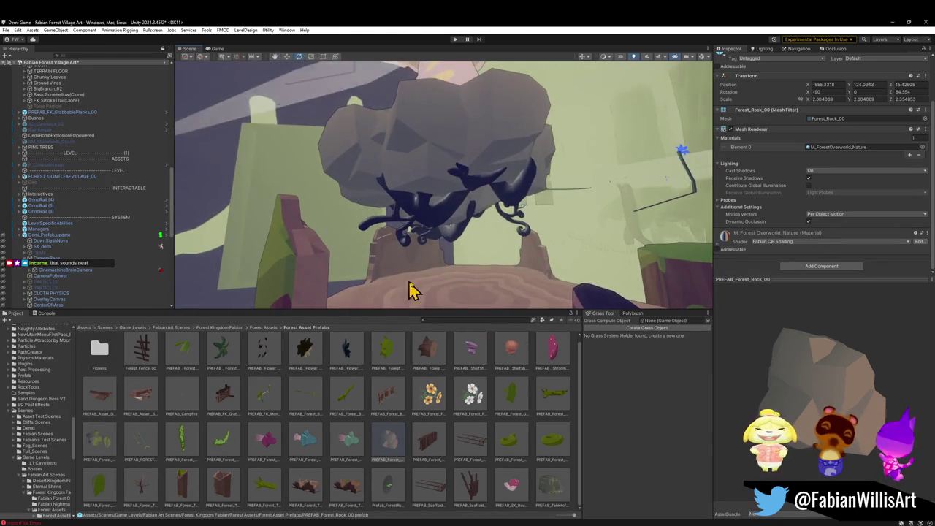
pyautogui.moveTo(751, 240)
pyautogui.mouseDown()
pyautogui.moveTo(585, 207)
pyautogui.moveTo(436, 221)
pyautogui.mouseUp()
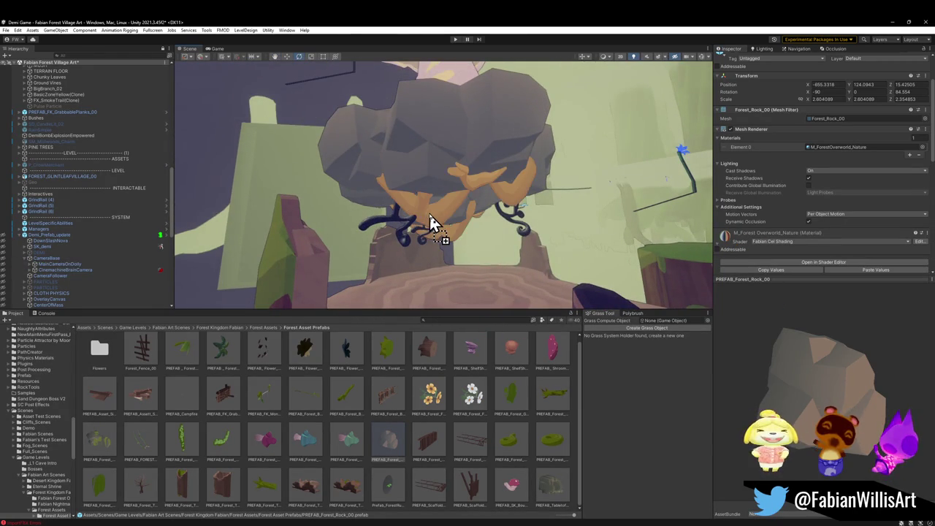
# Drag Mush Base's MetallicRim01 material onto the dark vines, then inspect them and the Fungal Roots.
pyautogui.click(445, 83)
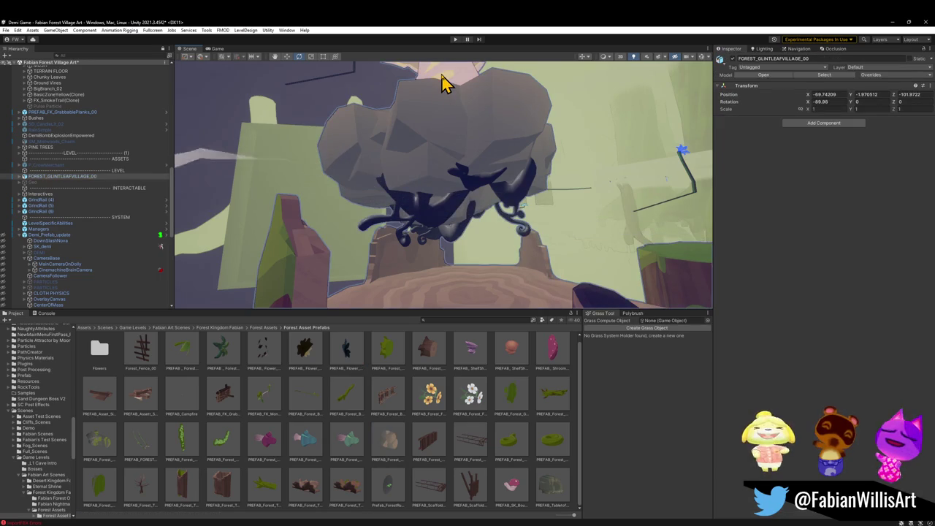
pyautogui.moveTo(728, 301)
pyautogui.mouseDown()
pyautogui.moveTo(405, 244)
pyautogui.moveTo(428, 209)
pyautogui.moveTo(482, 223)
pyautogui.moveTo(490, 242)
pyautogui.moveTo(488, 217)
pyautogui.moveTo(424, 198)
pyautogui.mouseUp()
pyautogui.click(423, 201)
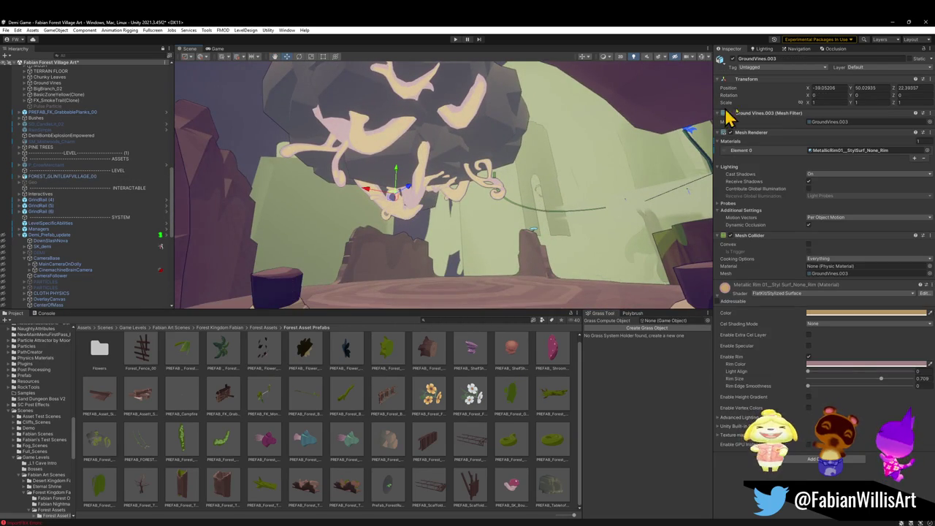
pyautogui.moveTo(638, 117); pyautogui.dragTo(520, 162)
pyautogui.click(375, 180)
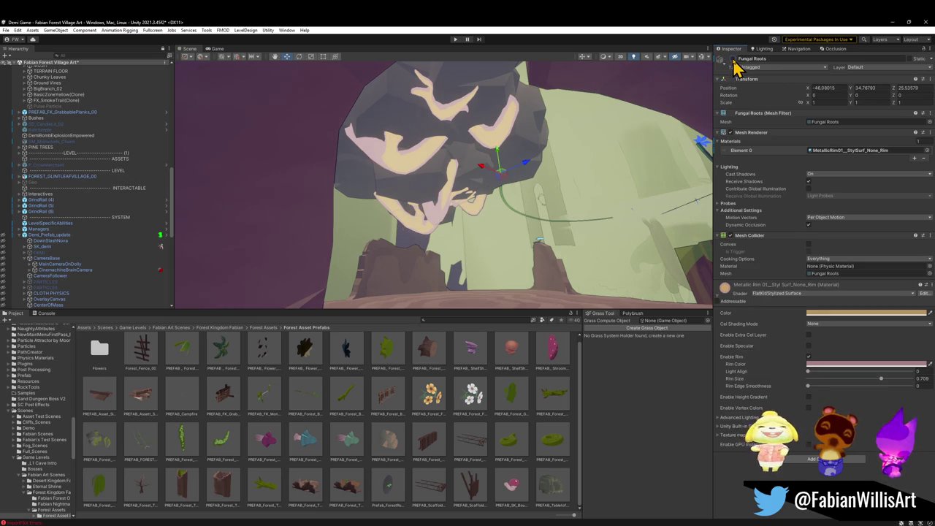
pyautogui.moveTo(593, 156)
pyautogui.mouseDown()
pyautogui.moveTo(574, 131)
pyautogui.moveTo(582, 152)
pyautogui.moveTo(617, 177)
pyautogui.moveTo(577, 190)
pyautogui.moveTo(570, 181)
pyautogui.mouseUp()
pyautogui.click(570, 181)
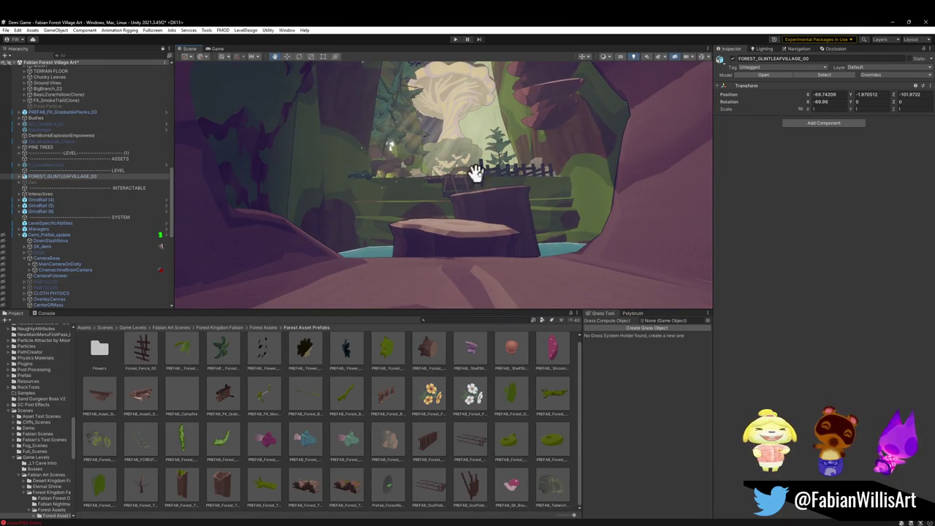
# Select GroundVines.003 and fly the Scene view around the cave entrance.
pyautogui.click(513, 179)
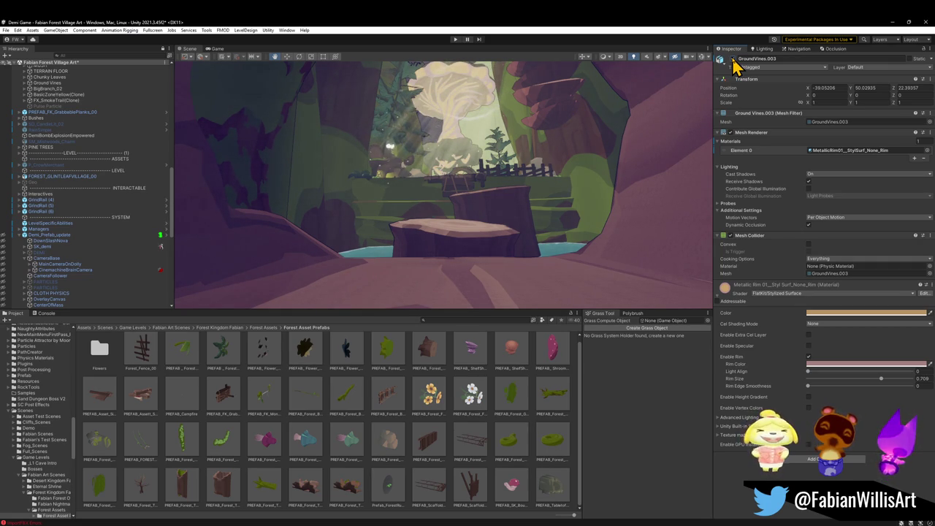
pyautogui.moveTo(549, 189)
pyautogui.mouseDown()
pyautogui.moveTo(560, 153)
pyautogui.moveTo(538, 177)
pyautogui.moveTo(570, 187)
pyautogui.mouseUp()
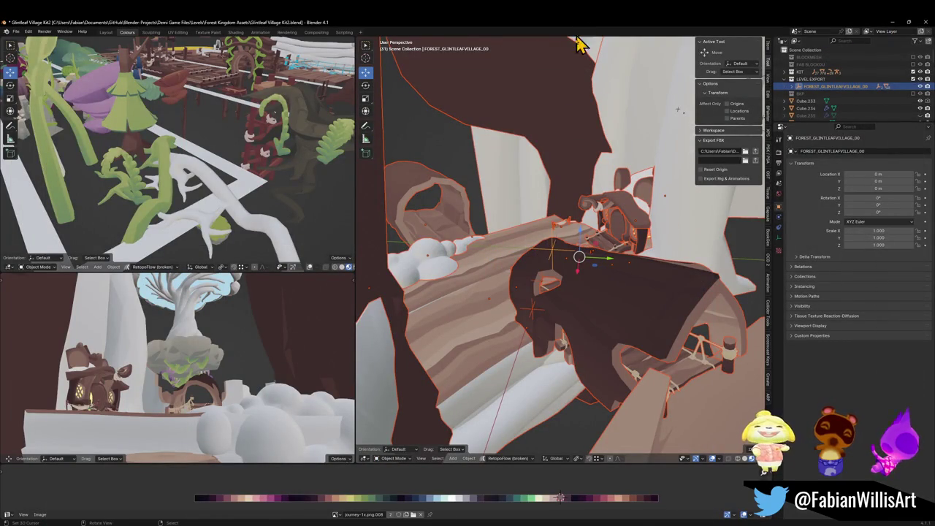
# Select the floating rock Cube.236 and enter Edit Mode with all faces selected.
pyautogui.hotkey('shift', '`')
pyautogui.click(516, 275)
pyautogui.click(515, 275)
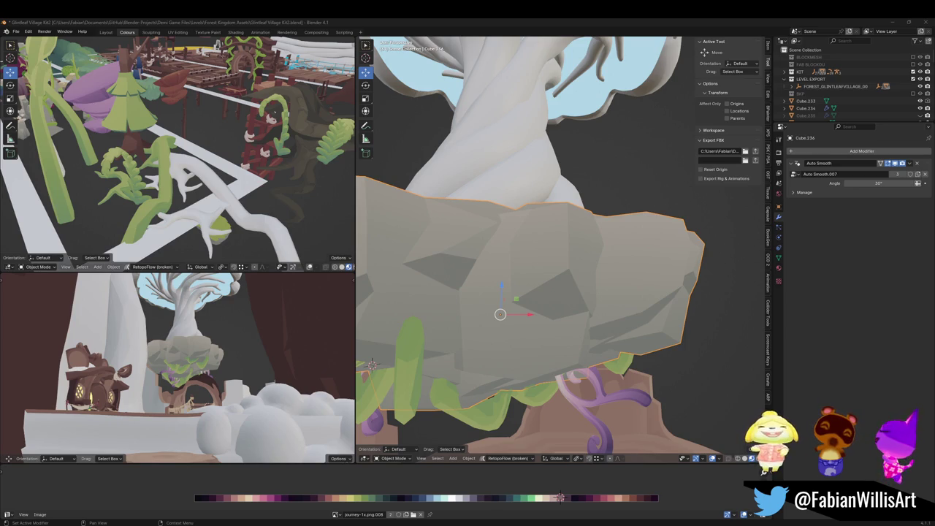
pyautogui.press('Tab')
pyautogui.scroll(-2, 544, 270)
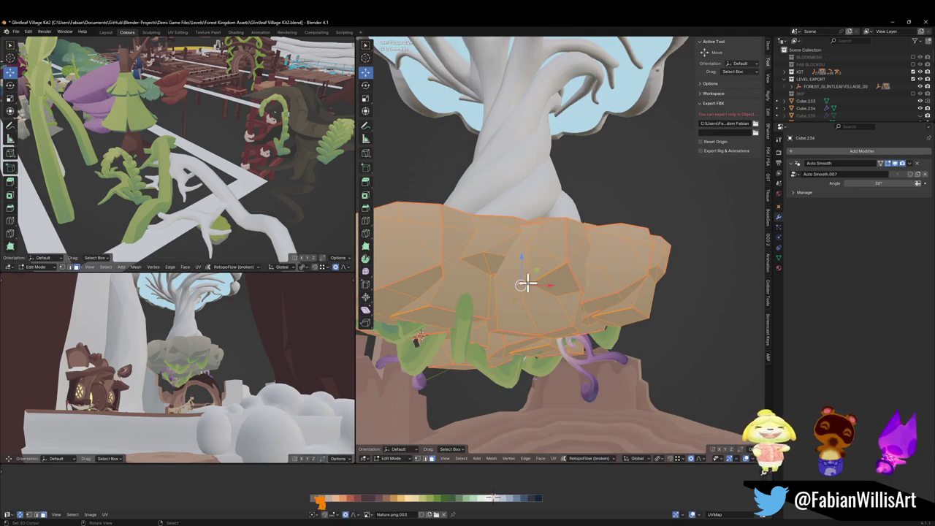
# Scale the rock's UVs, mirror them on X, and shift them along X on the palette.
pyautogui.press('s')
pyautogui.click(345, 502)
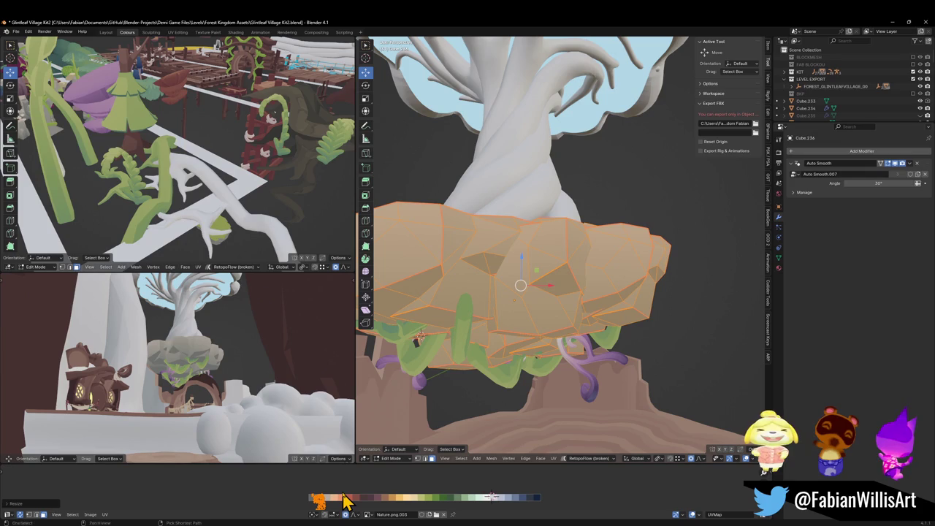
pyautogui.hotkey('ctrl', 'm')
pyautogui.press('x')
pyautogui.press('g')
pyautogui.press('x')
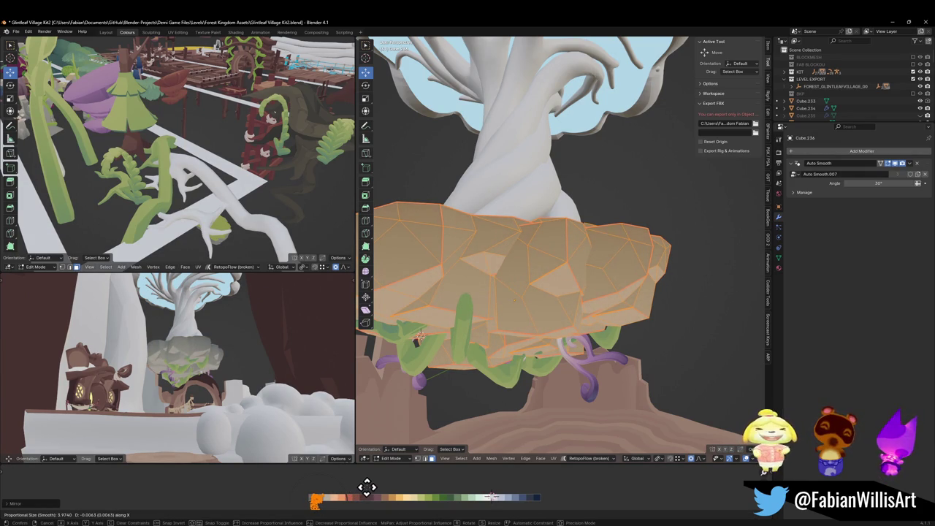
pyautogui.click(365, 486)
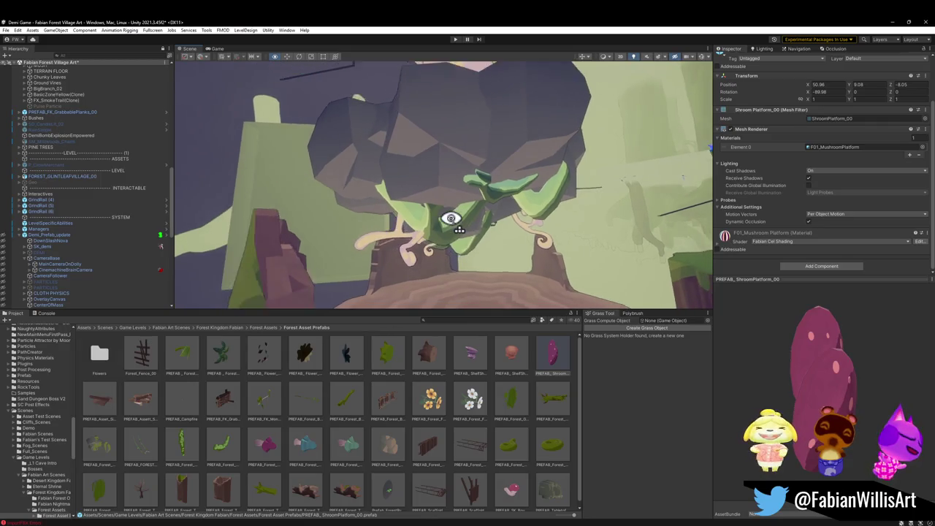
# Fly out, then select FOREST_GLINTLEAFVILLAGE_00, GroundVines.003 and Fungal Roots to inspect them.
pyautogui.moveTo(451, 218)
pyautogui.mouseDown()
pyautogui.moveTo(455, 202)
pyautogui.moveTo(472, 202)
pyautogui.moveTo(442, 206)
pyautogui.mouseUp()
pyautogui.click(448, 210)
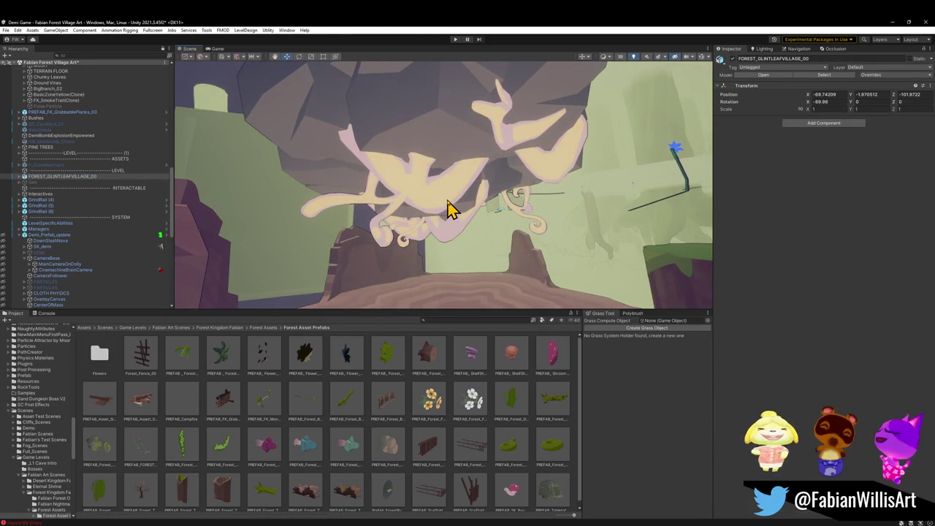
pyautogui.click(448, 210)
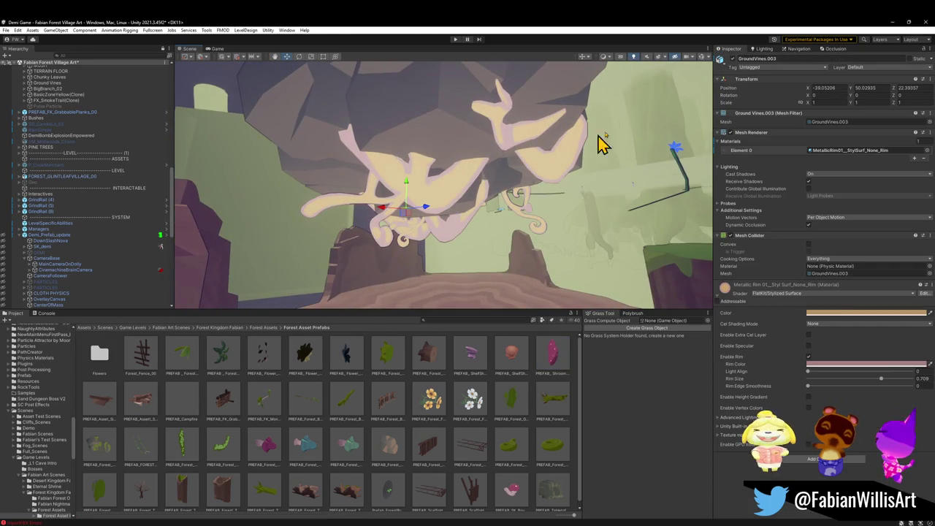
pyautogui.click(414, 201)
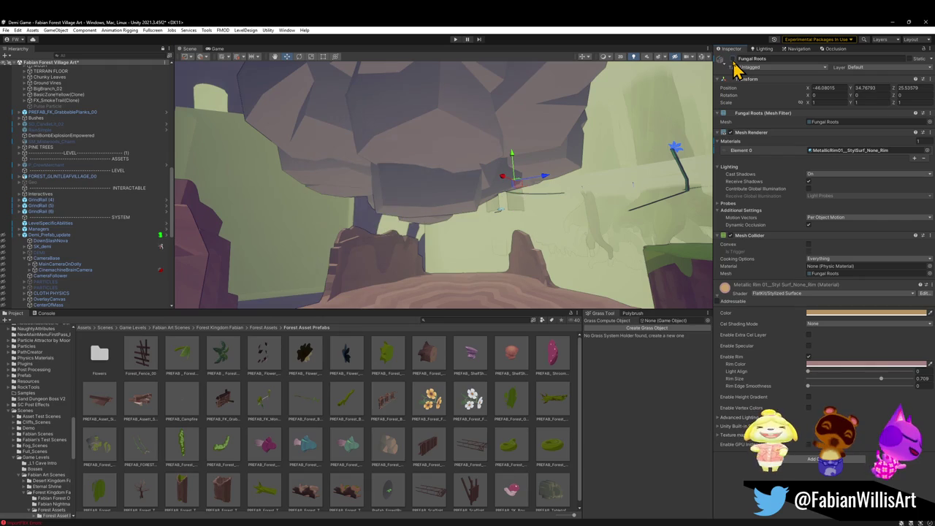
pyautogui.moveTo(468, 219)
pyautogui.mouseDown()
pyautogui.moveTo(445, 205)
pyautogui.moveTo(452, 224)
pyautogui.moveTo(451, 208)
pyautogui.moveTo(470, 217)
pyautogui.moveTo(488, 207)
pyautogui.mouseUp()
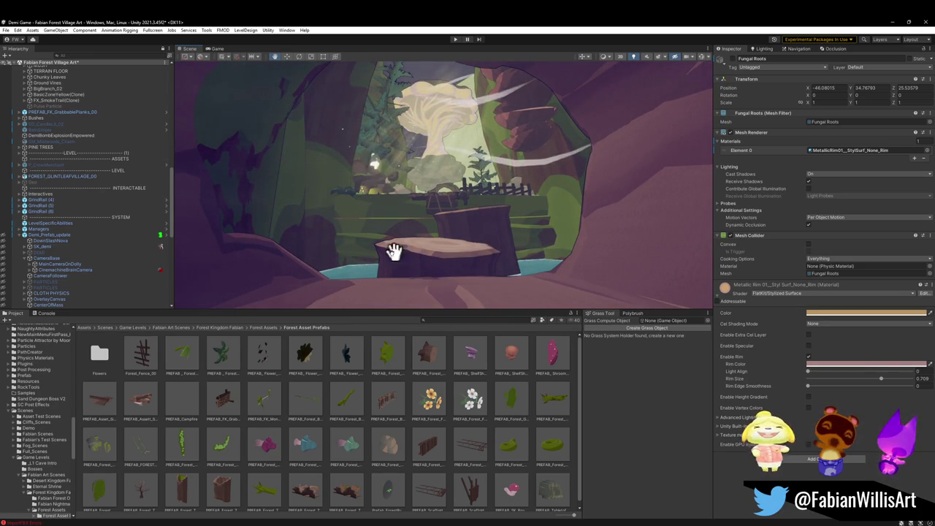
# Duplicate a shelf mushroom and place the copy on the left rock face, adjusting its scale and rotation.
pyautogui.click(329, 388)
pyautogui.moveTo(397, 287); pyautogui.dragTo(424, 261)
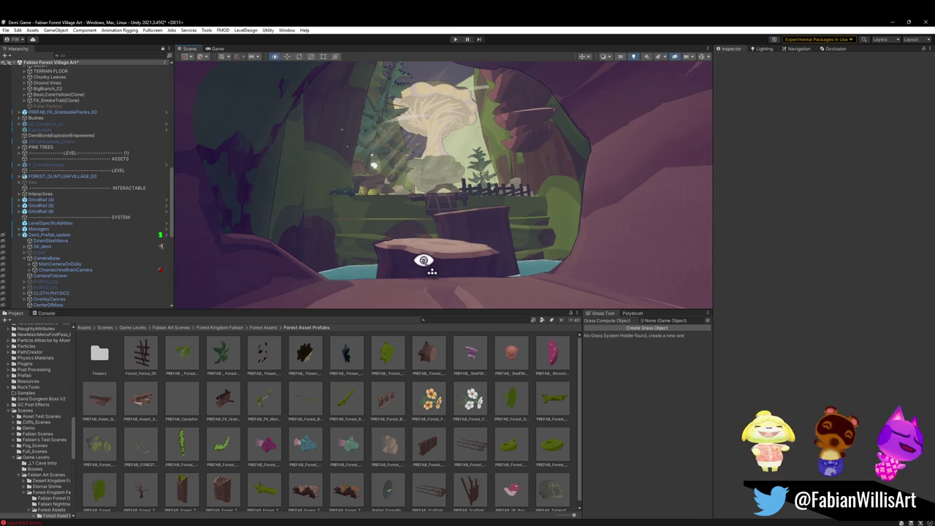
pyautogui.click(531, 146)
pyautogui.hotkey('ctrl', 'd')
pyautogui.moveTo(538, 156)
pyautogui.mouseDown()
pyautogui.moveTo(266, 217)
pyautogui.moveTo(278, 207)
pyautogui.moveTo(257, 231)
pyautogui.moveTo(224, 208)
pyautogui.moveTo(274, 212)
pyautogui.mouseUp()
pyautogui.press('r')
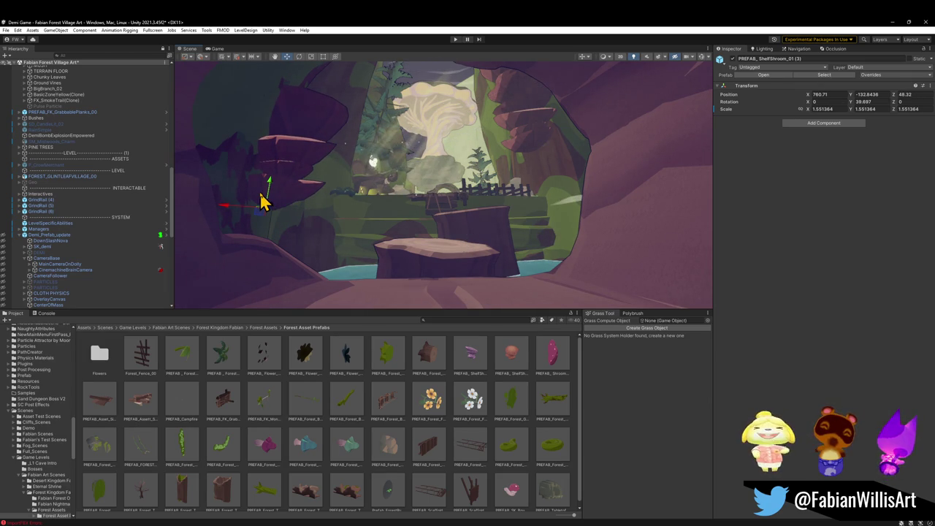
pyautogui.press('e')
pyautogui.press('w')
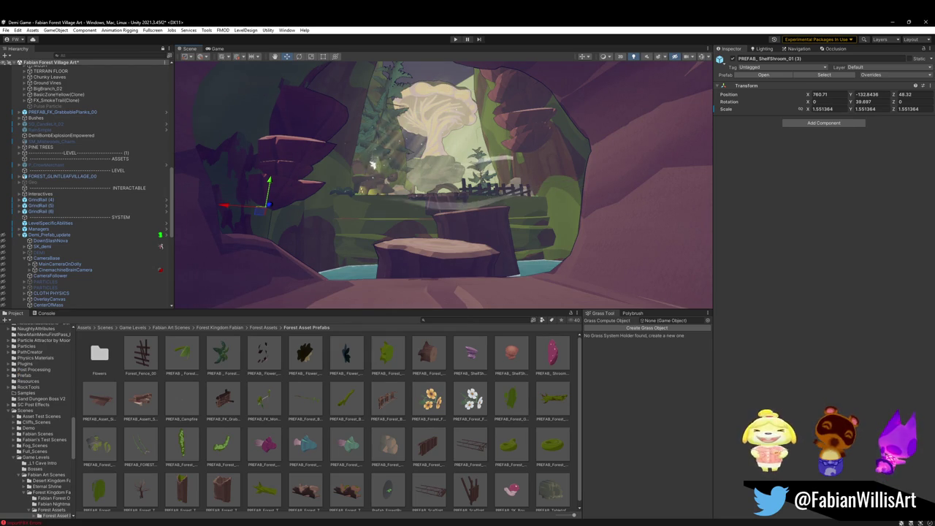
# Fly the view through the cave up close to the fence and stump.
pyautogui.scroll(3, 358, 203)
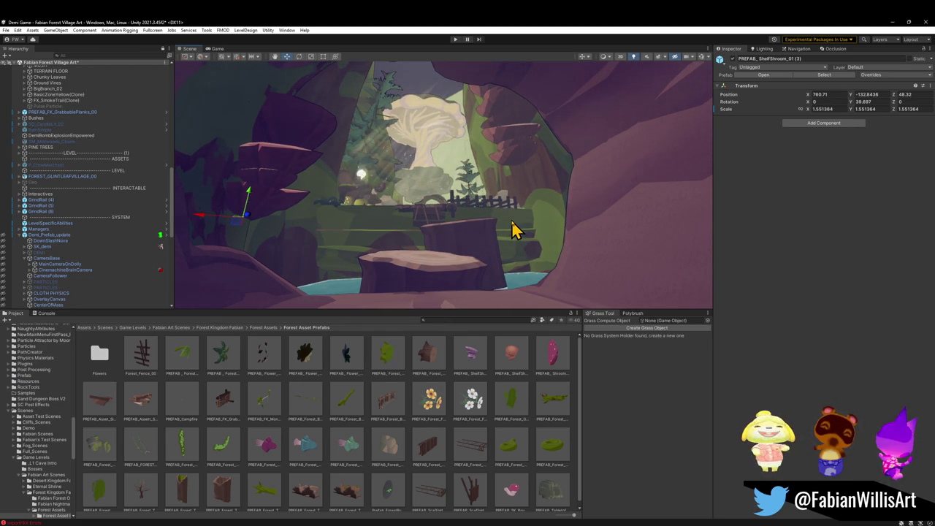
pyautogui.moveTo(509, 222)
pyautogui.mouseDown()
pyautogui.moveTo(488, 195)
pyautogui.moveTo(470, 202)
pyautogui.moveTo(487, 240)
pyautogui.moveTo(484, 286)
pyautogui.mouseUp()
pyautogui.press('s')
pyautogui.press('w')
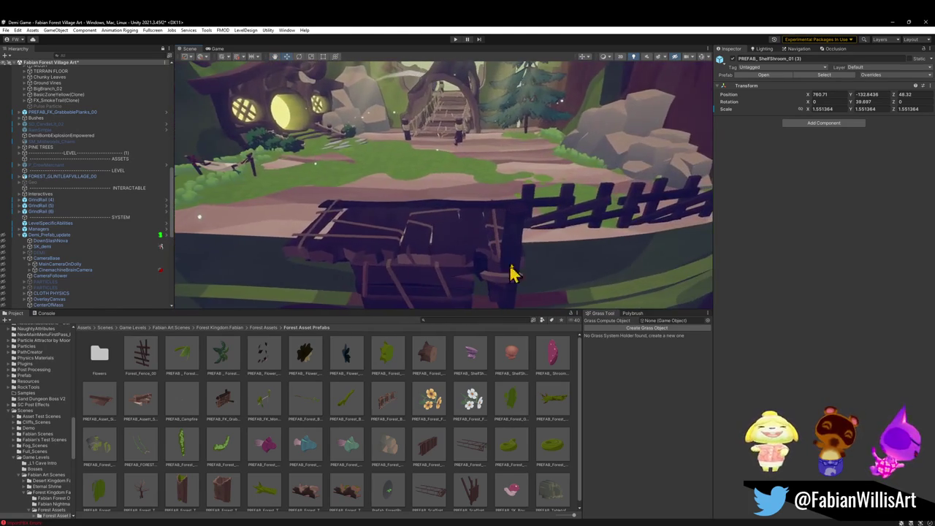
# Select the two fence sections beside the bridge and rotate them slightly together.
pyautogui.click(534, 209)
pyautogui.moveTo(727, 252); pyautogui.dragTo(433, 262)
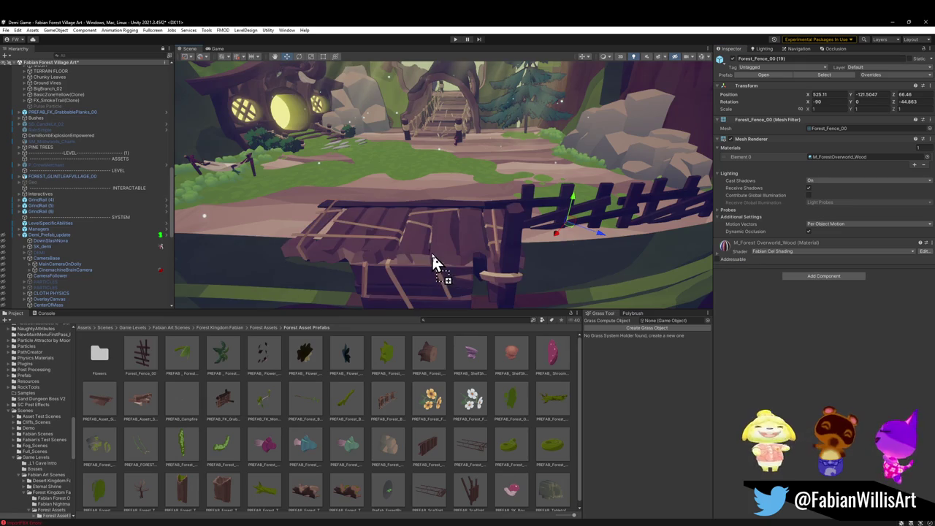
pyautogui.moveTo(634, 210)
pyautogui.mouseDown()
pyautogui.moveTo(626, 209)
pyautogui.moveTo(635, 232)
pyautogui.mouseUp()
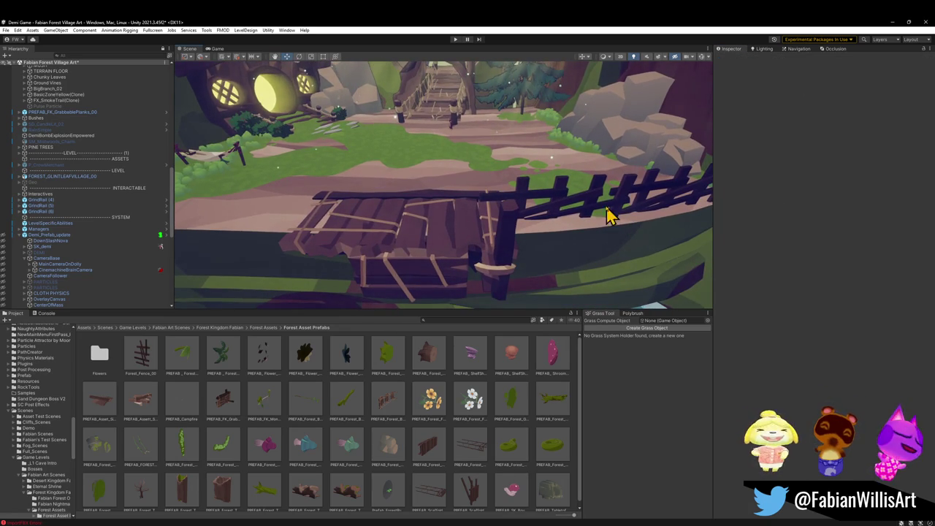
pyautogui.click(596, 205)
pyautogui.moveTo(652, 196)
pyautogui.mouseDown()
pyautogui.moveTo(634, 198)
pyautogui.moveTo(645, 215)
pyautogui.moveTo(385, 209)
pyautogui.moveTo(323, 230)
pyautogui.moveTo(327, 256)
pyautogui.moveTo(344, 257)
pyautogui.moveTo(336, 245)
pyautogui.mouseUp()
pyautogui.keyDown('shift'); pyautogui.click(632, 208); pyautogui.keyUp('shift')
pyautogui.press('e')
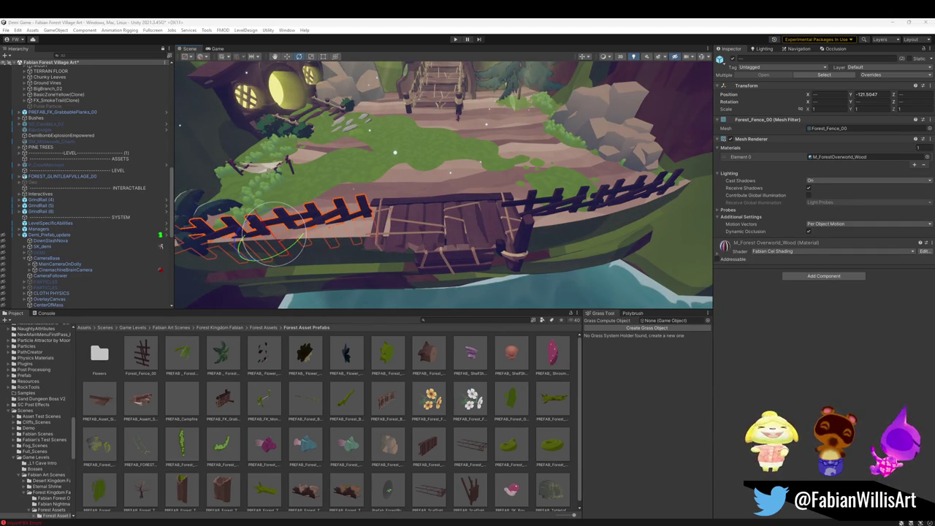
pyautogui.moveTo(291, 255); pyautogui.dragTo(281, 260)
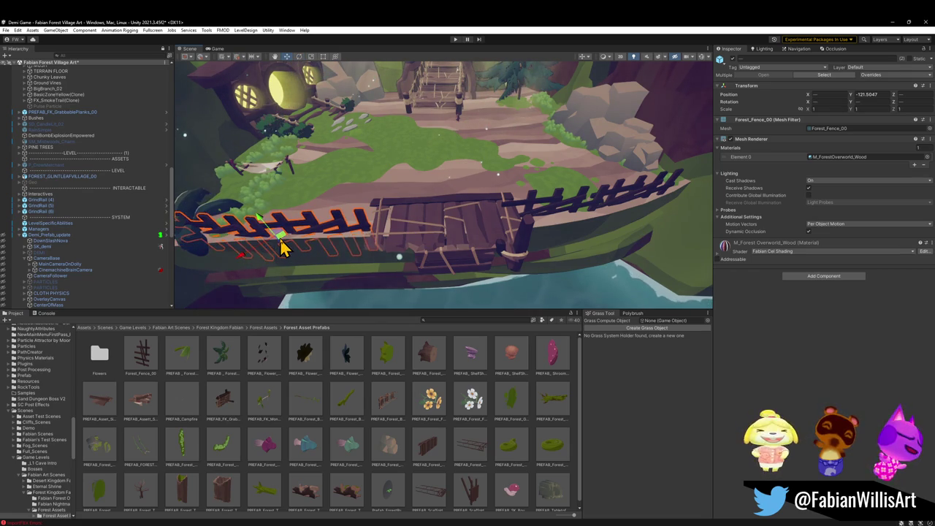
pyautogui.moveTo(377, 265)
pyautogui.mouseDown()
pyautogui.moveTo(395, 200)
pyautogui.moveTo(307, 167)
pyautogui.moveTo(393, 157)
pyautogui.moveTo(387, 167)
pyautogui.moveTo(393, 153)
pyautogui.moveTo(382, 154)
pyautogui.moveTo(470, 173)
pyautogui.moveTo(492, 201)
pyautogui.moveTo(496, 186)
pyautogui.mouseUp()
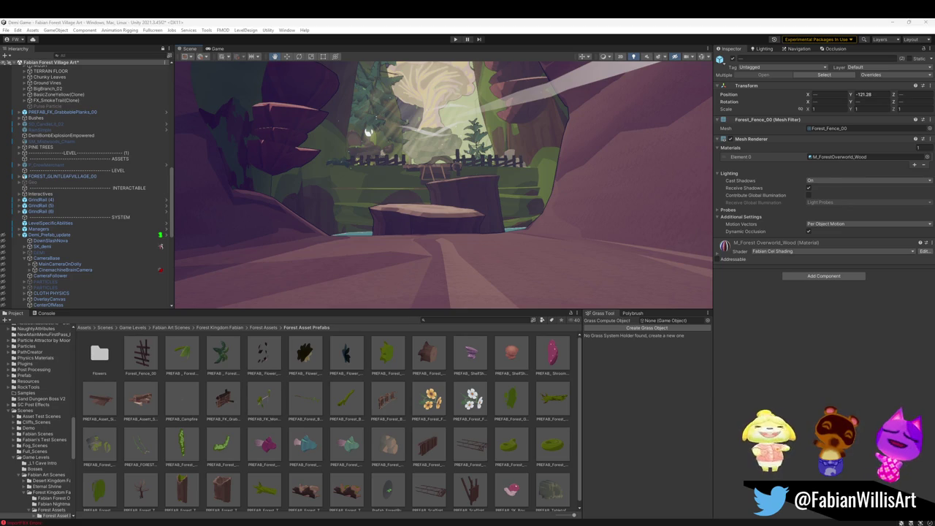
# Review the stump and fence framing from the cave, then minimise Unity to return to Blender.
pyautogui.press('w')
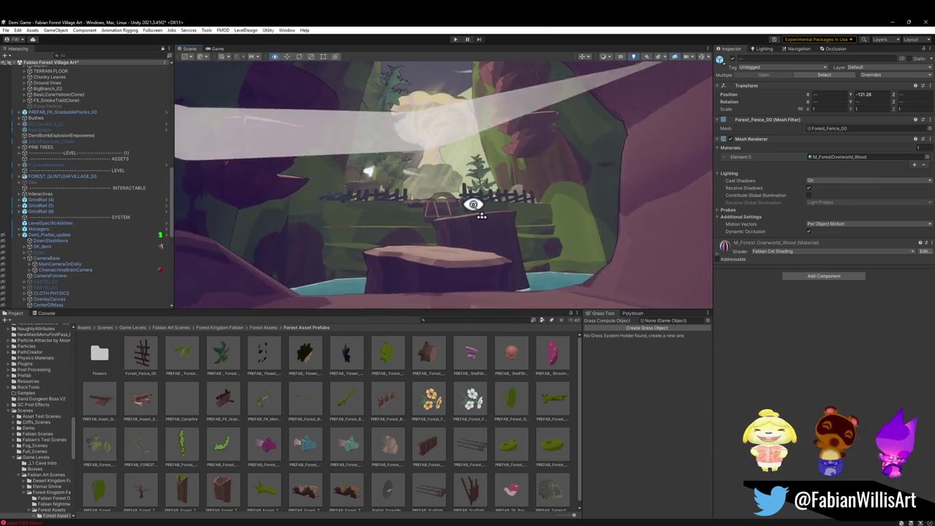
pyautogui.moveTo(471, 203); pyautogui.dragTo(522, 203)
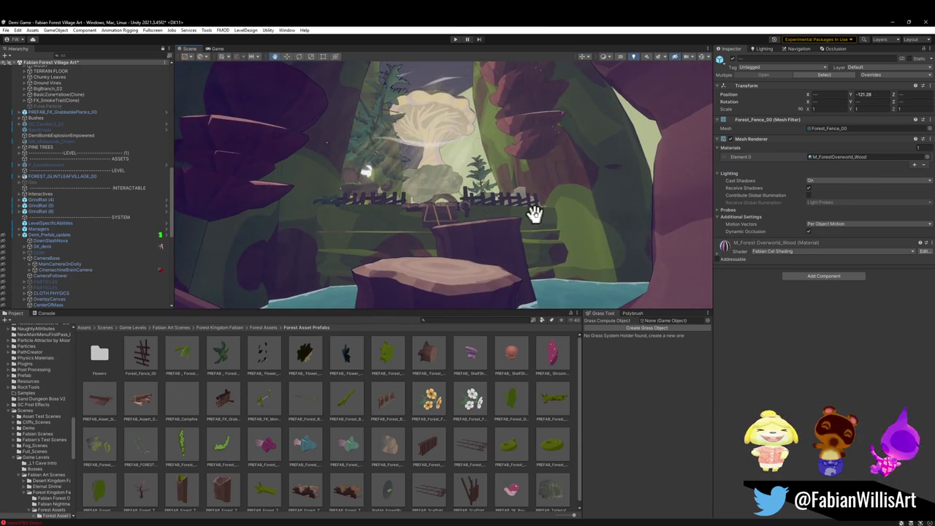
pyautogui.press('s')
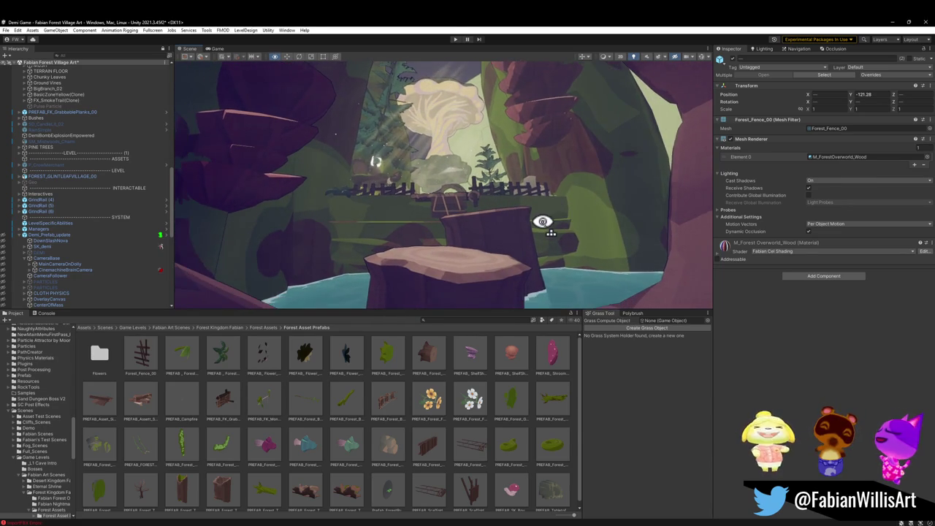
pyautogui.moveTo(542, 222); pyautogui.dragTo(545, 212)
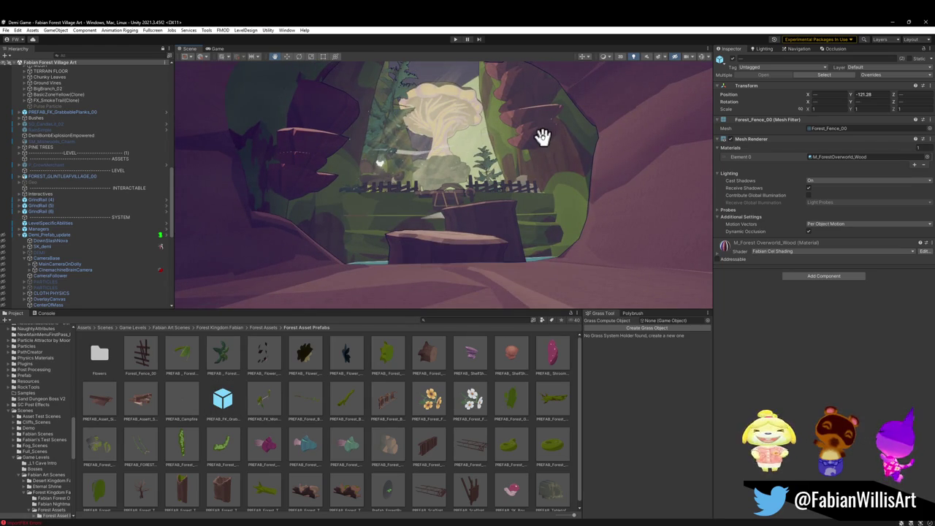
pyautogui.click(891, 23)
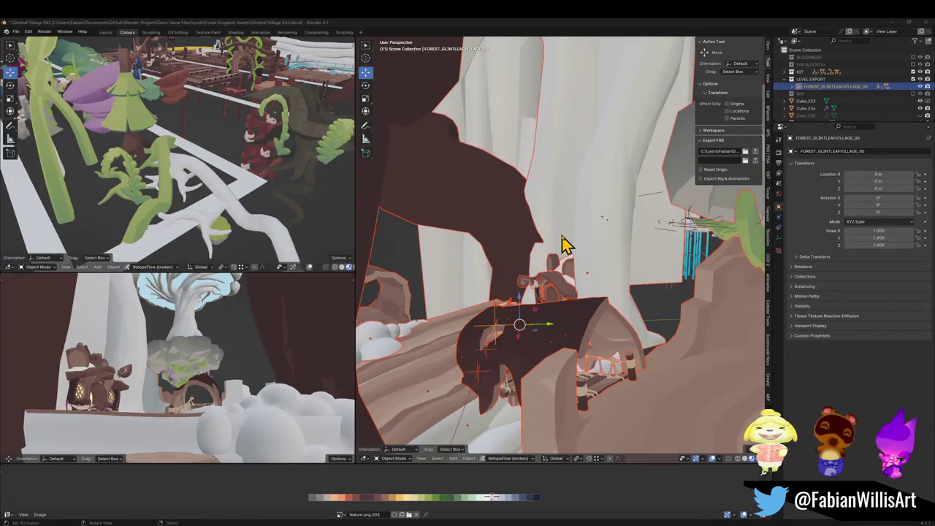
# Walk through the village view, save the Glintleaf Village Kit2 file, and select the canopy vines.
pyautogui.hotkey('alt', 'a')
pyautogui.hotkey('shift', '`')
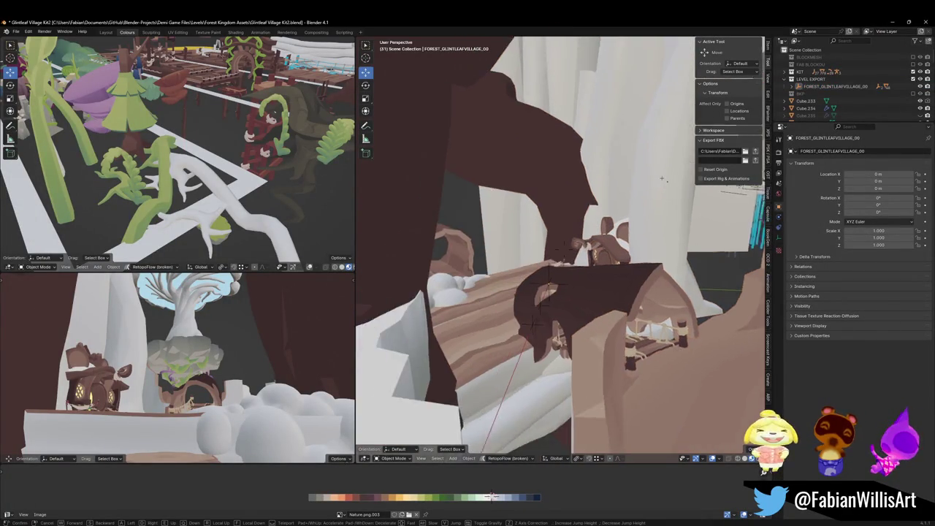
pyautogui.press('w')
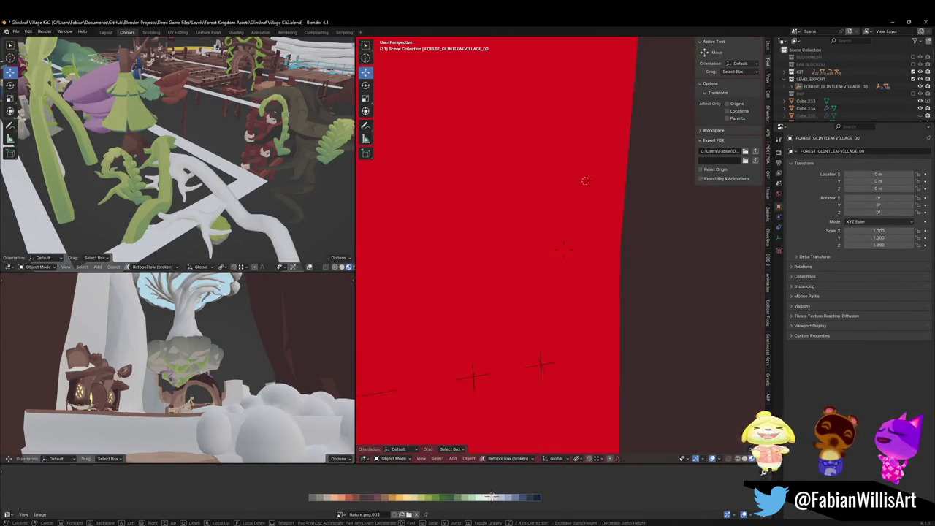
pyautogui.press('s')
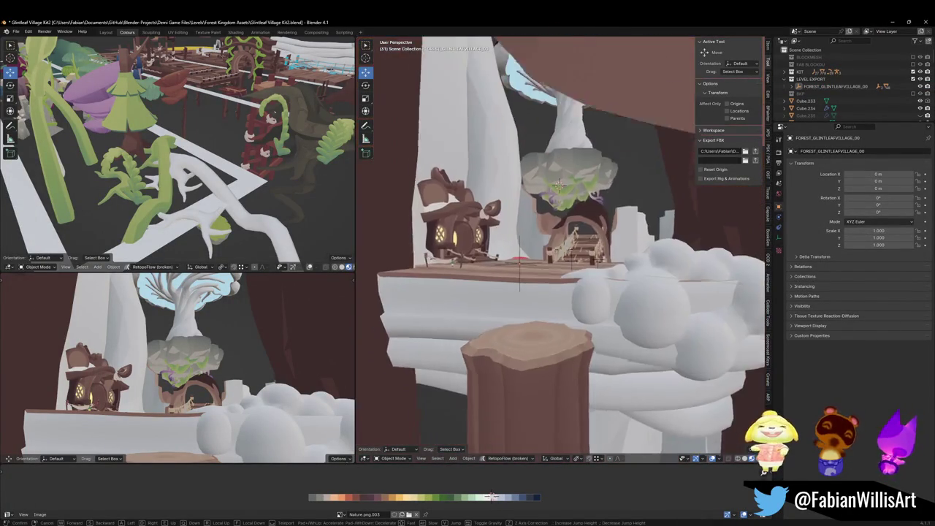
pyautogui.press('Return')
pyautogui.hotkey('ctrl', 's')
pyautogui.click(560, 218)
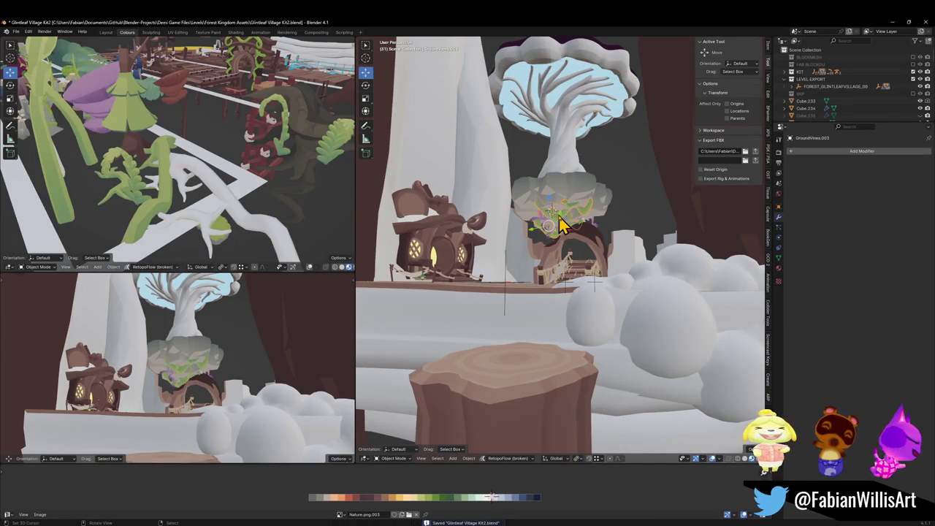
# Delete the two canopy vine pieces, then scale the Cube.236 canopy mesh wider and shift it along X.
pyautogui.press('KP_Decimal')
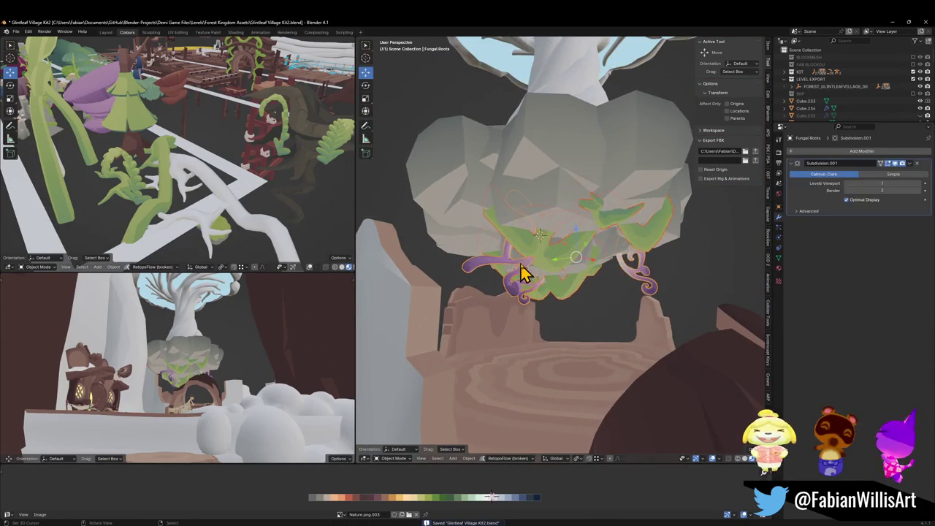
pyautogui.press('Delete')
pyautogui.click(575, 203)
pyautogui.press('Tab')
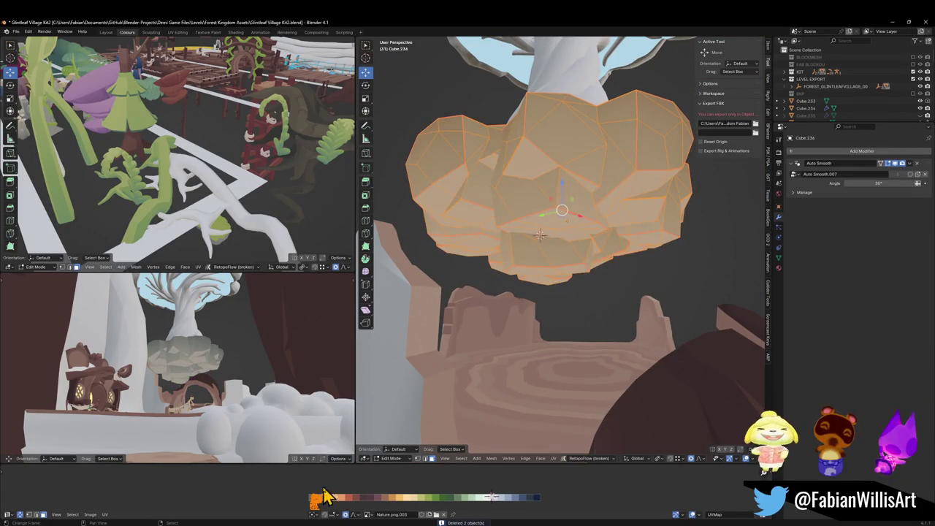
pyautogui.press('s')
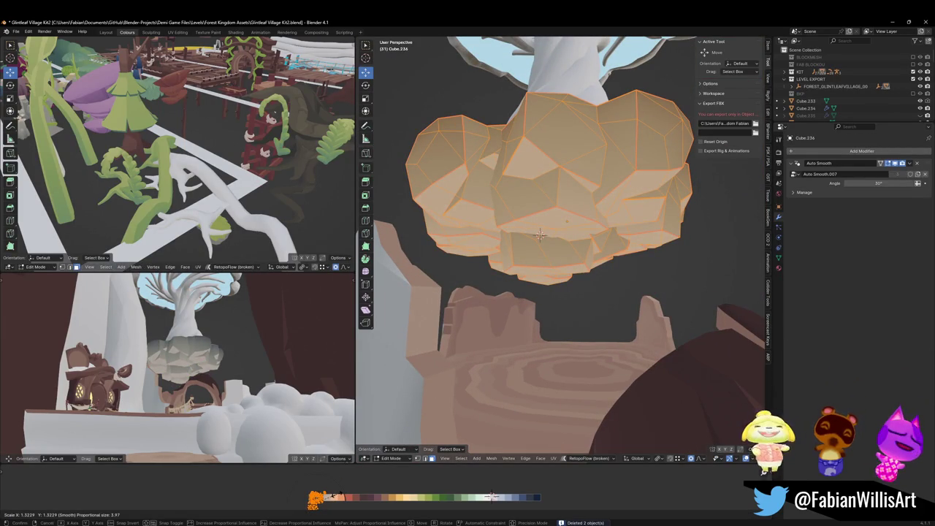
pyautogui.click(335, 494)
pyautogui.press('g')
pyautogui.press('x')
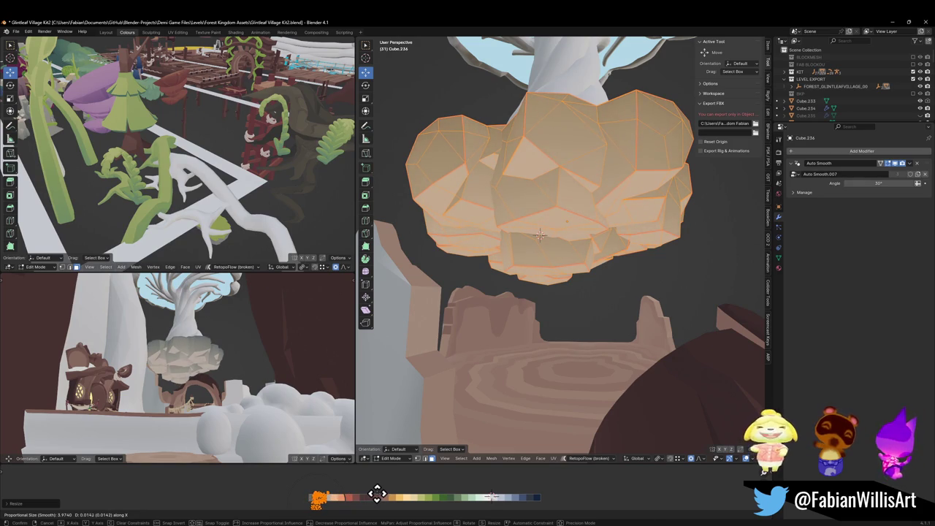
pyautogui.click(381, 494)
pyautogui.hotkey('ctrl', 'Tab')
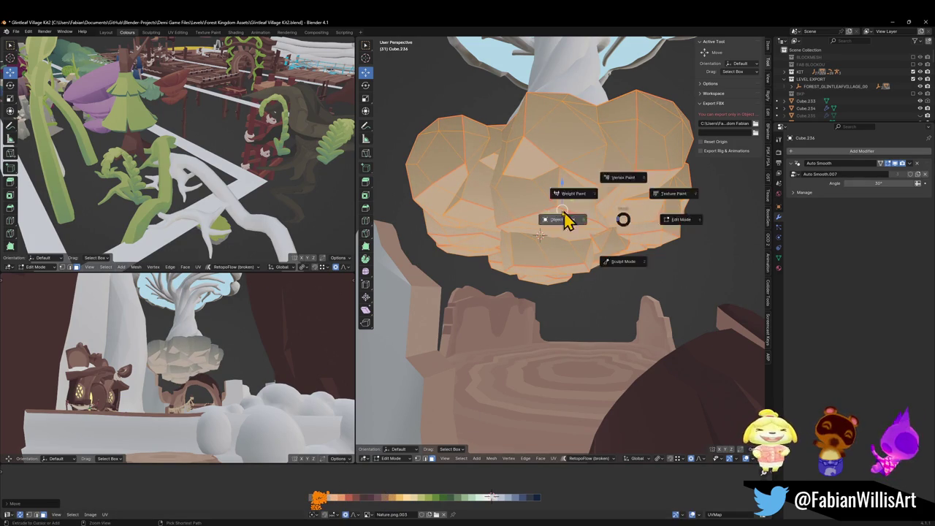
pyautogui.click(588, 217)
pyautogui.scroll(-5, 561, 198)
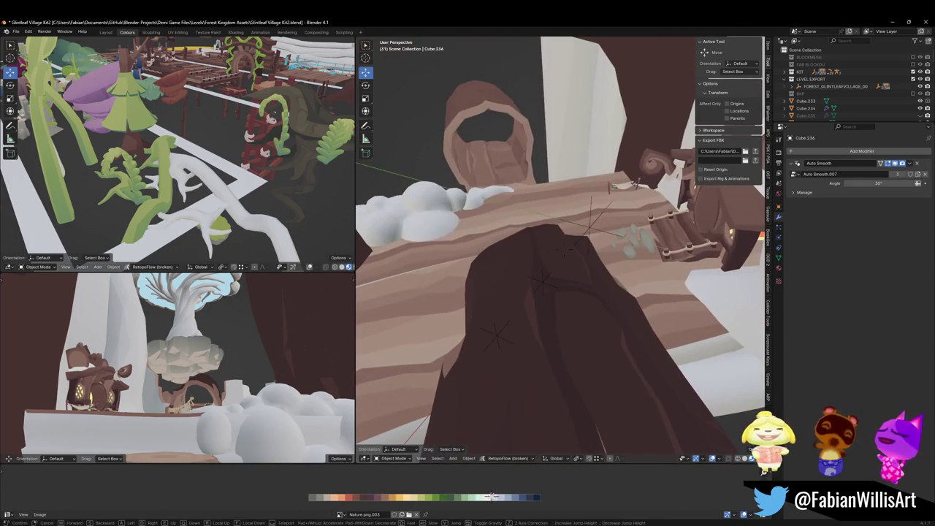
# Save the file and delete the stray Cylinder.045 post beside the hammock.
pyautogui.hotkey('ctrl', 's')
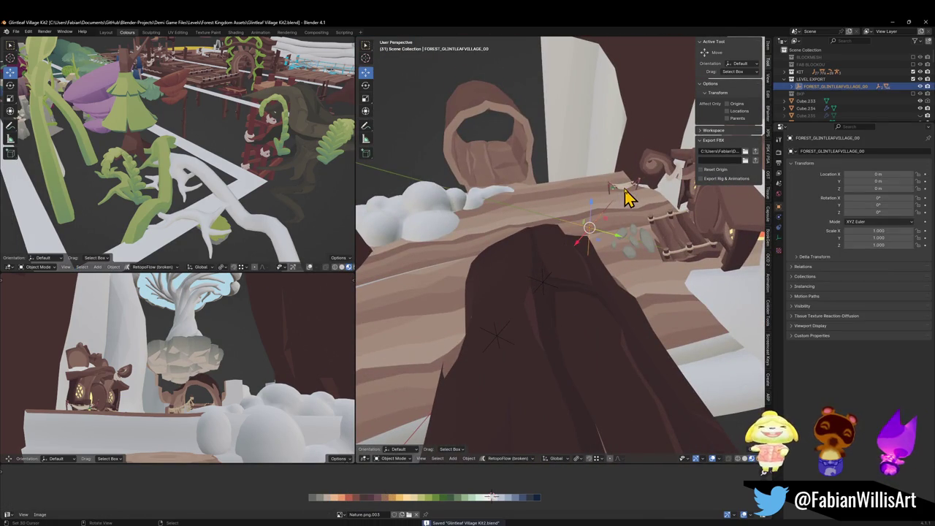
pyautogui.click(628, 196)
pyautogui.scroll(-6, 621, 198)
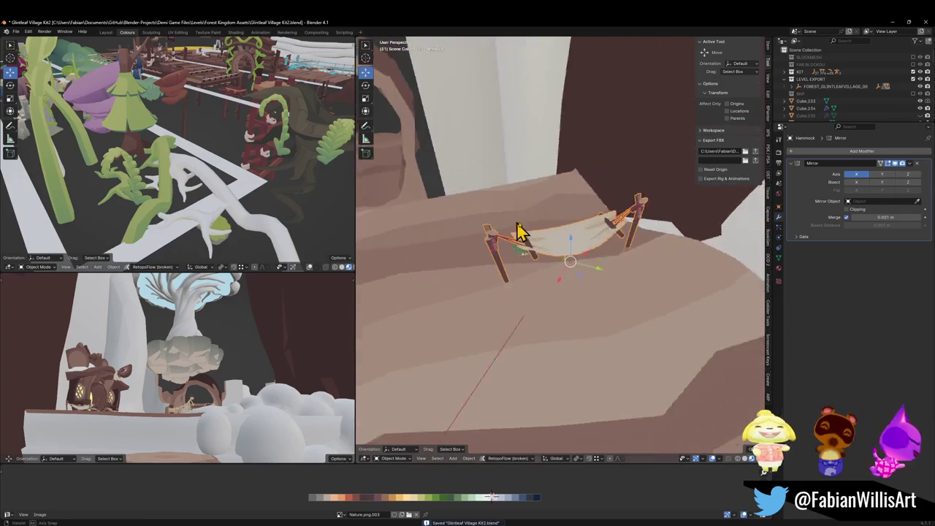
pyautogui.click(612, 244)
pyautogui.scroll(5, 616, 249)
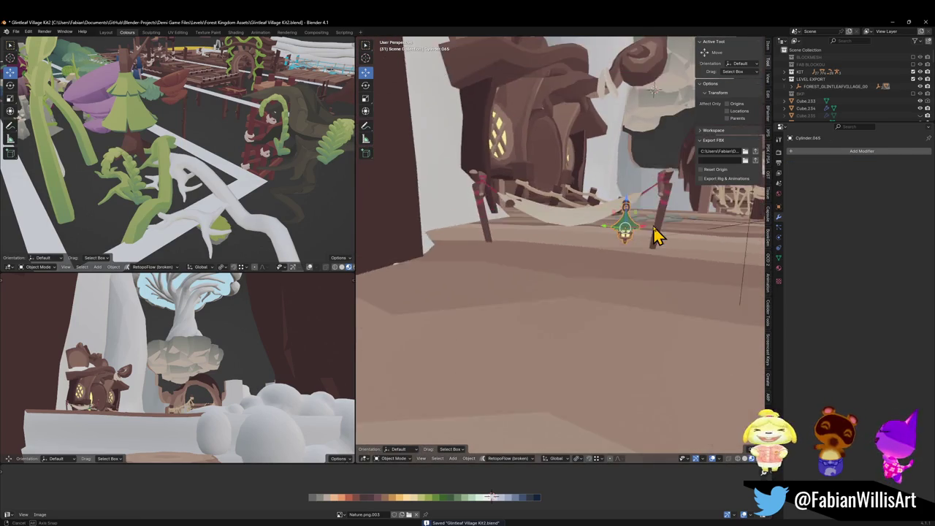
pyautogui.press('Delete')
pyautogui.click(555, 255)
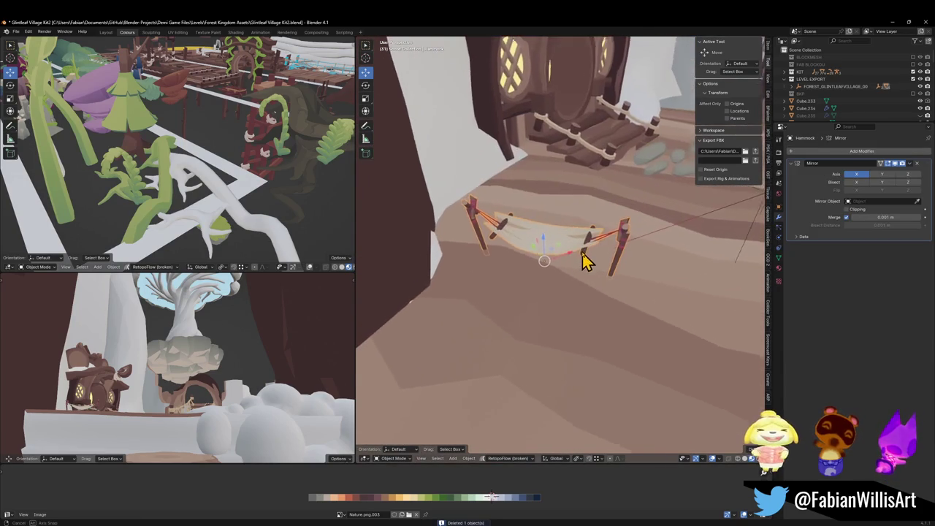
# Snap the hammock to the 3D cursor, raise it vertically, and save the blend file.
pyautogui.moveTo(612, 228)
pyautogui.mouseDown()
pyautogui.moveTo(591, 241)
pyautogui.moveTo(592, 256)
pyautogui.moveTo(607, 238)
pyautogui.moveTo(500, 280)
pyautogui.moveTo(532, 244)
pyautogui.moveTo(497, 266)
pyautogui.moveTo(534, 233)
pyautogui.mouseUp()
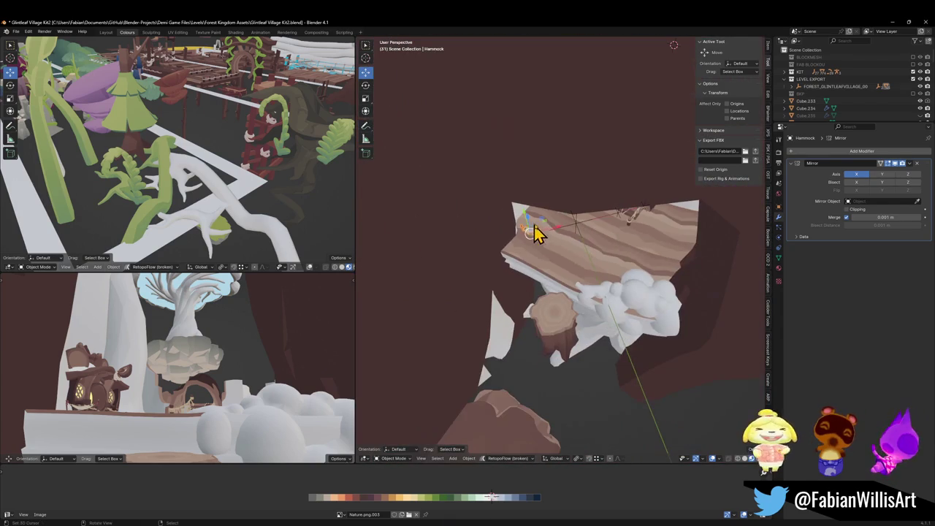
pyautogui.hotkey('shift', 's')
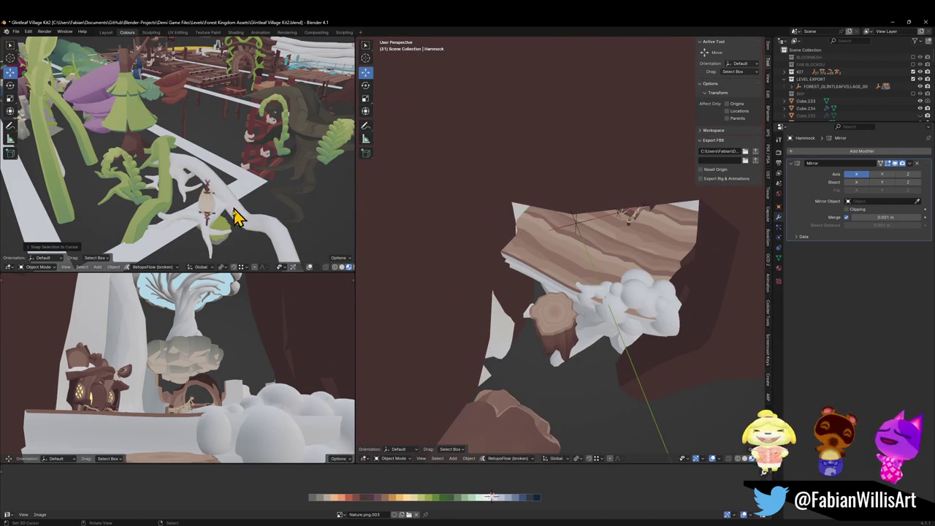
pyautogui.press('g')
pyautogui.hotkey('shift', 'z')
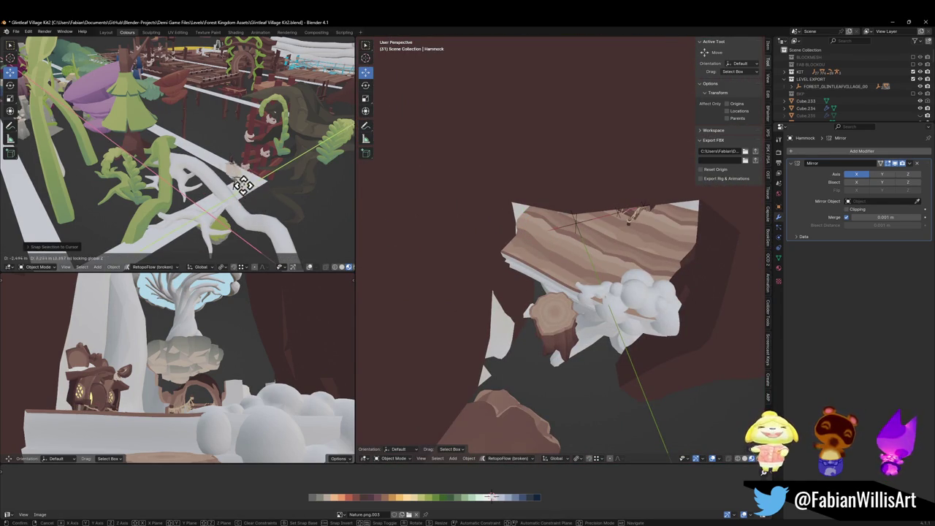
pyautogui.click(247, 127)
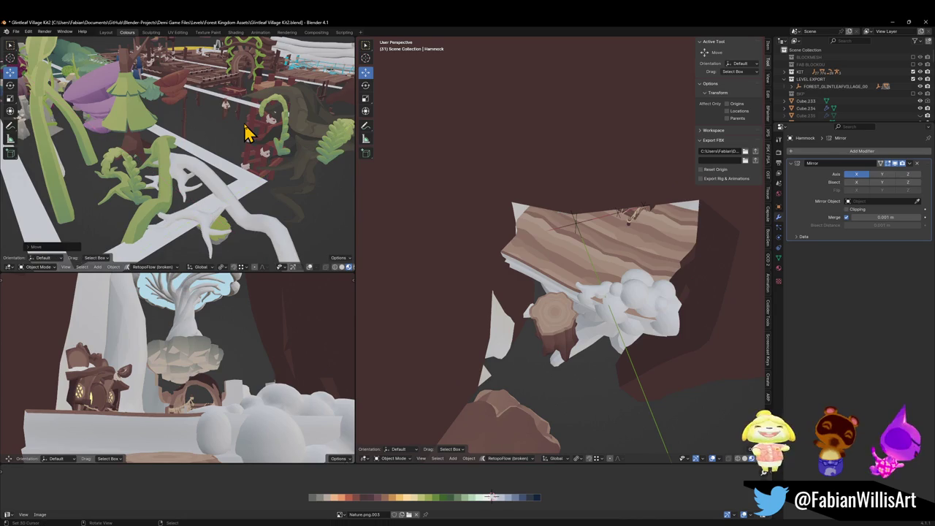
pyautogui.hotkey('ctrl', 's')
pyautogui.click(239, 137)
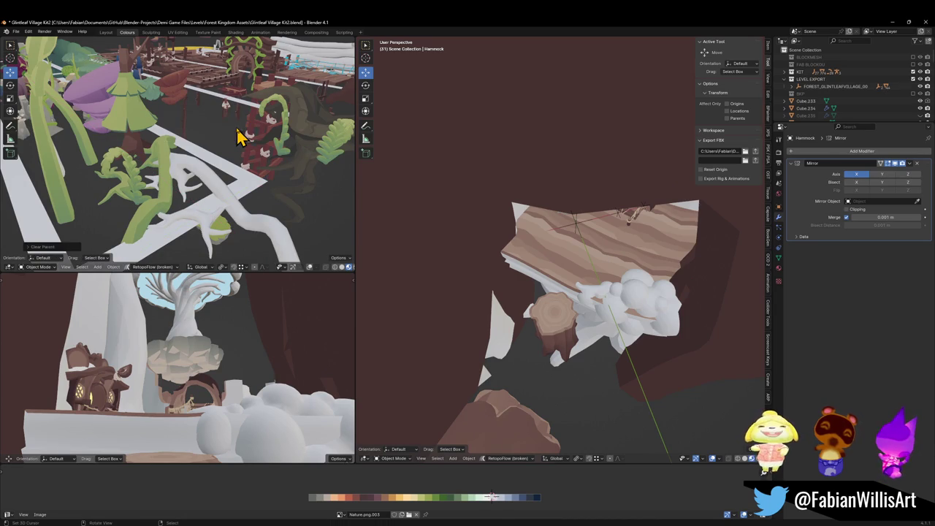
# Select FOREST_GLINTLEAFVILLAGE_00 with all its children and switch over to Unity.
pyautogui.click(574, 228)
pyautogui.hotkey('shift', 'g')
pyautogui.click(579, 394)
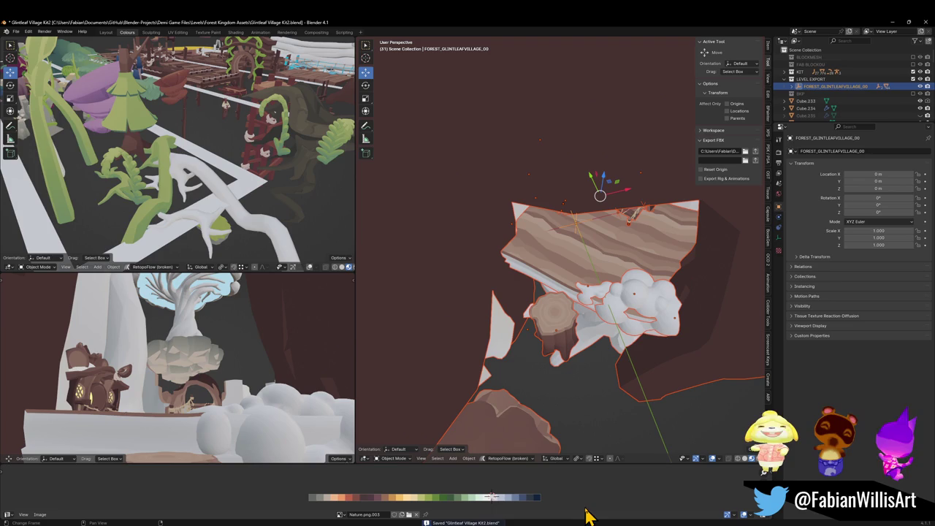
pyautogui.hotkey('alt', 'Tab')
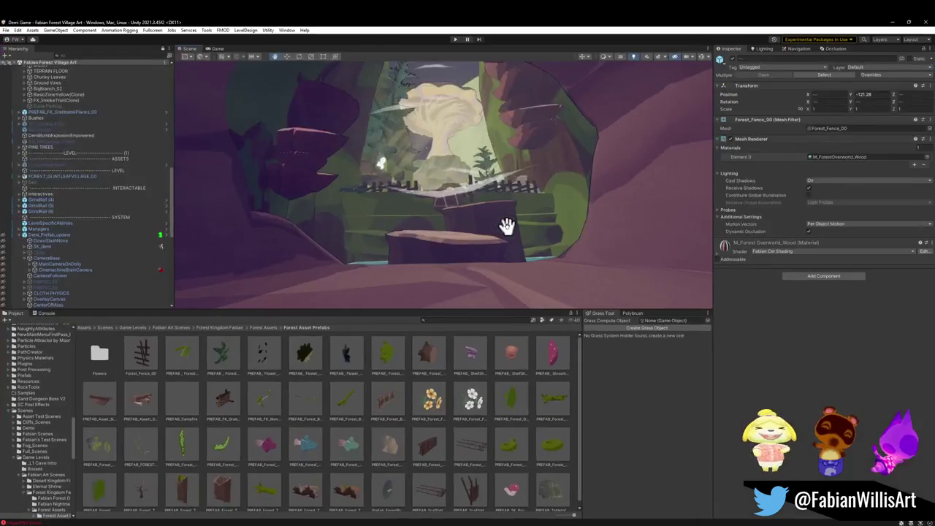
pyautogui.press('w')
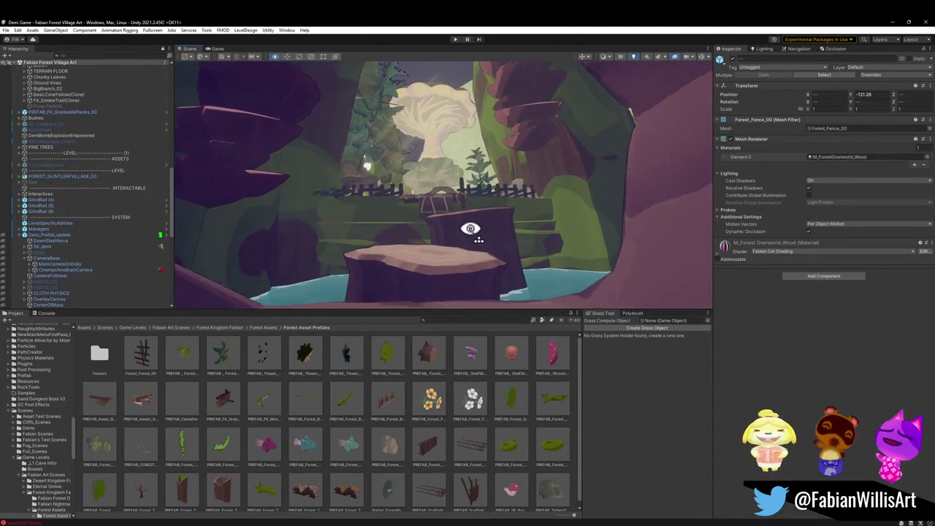
pyautogui.press('s')
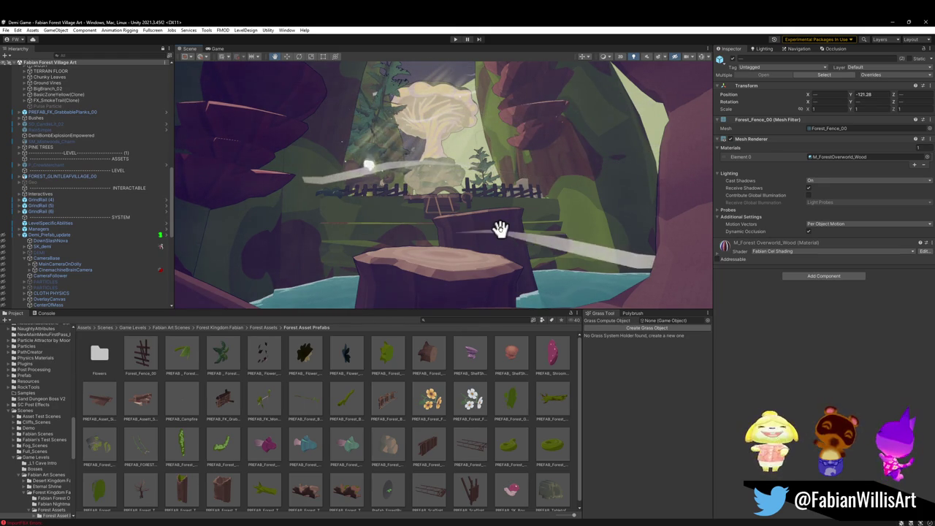
pyautogui.moveTo(470, 200); pyautogui.dragTo(480, 209)
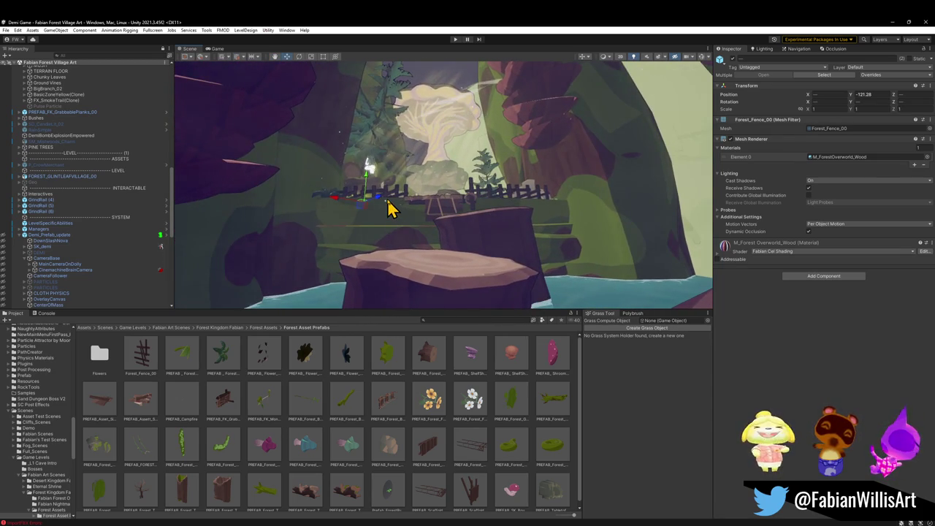
pyautogui.click(392, 214)
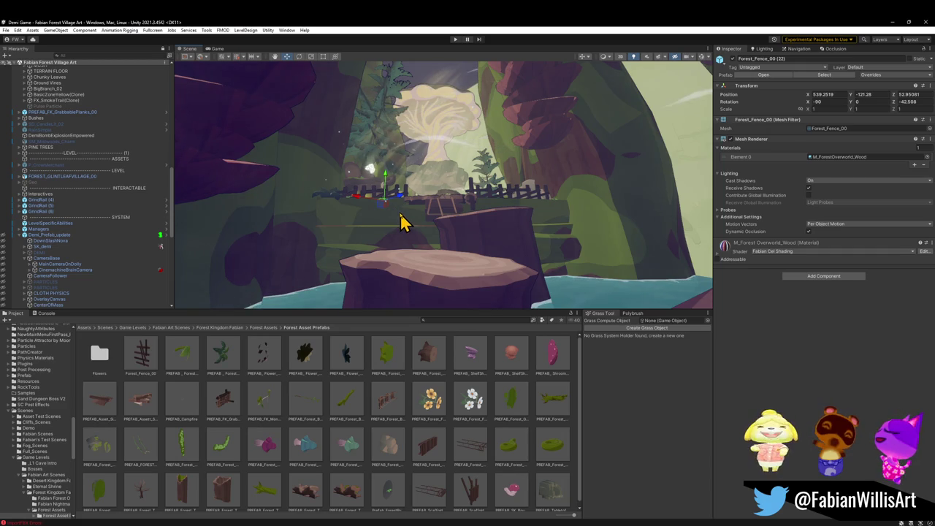
# Expand PARTICLES > Forest Air Dust, duplicate Forest Dungeon Air Particles (7), and drag the copy toward the stump.
pyautogui.scroll(3, 125, 209)
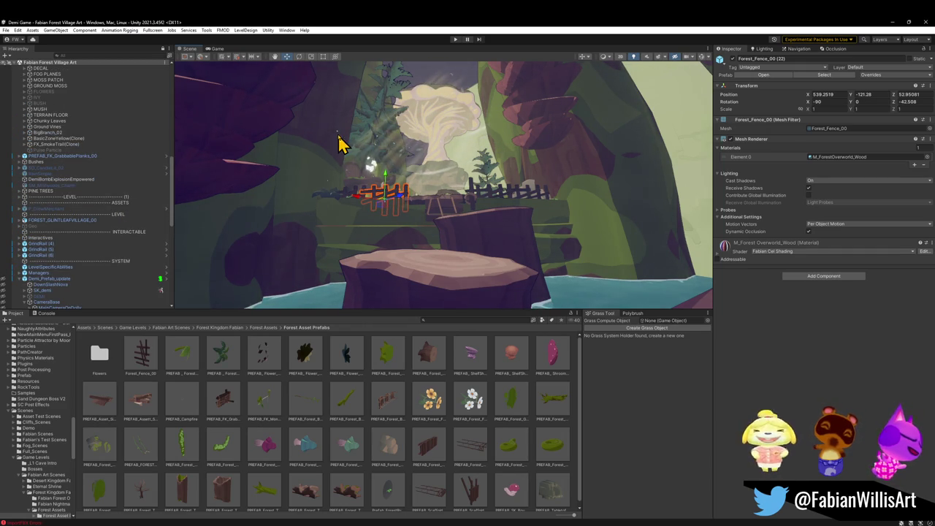
pyautogui.scroll(10, 75, 202)
pyautogui.scroll(-10, 95, 210)
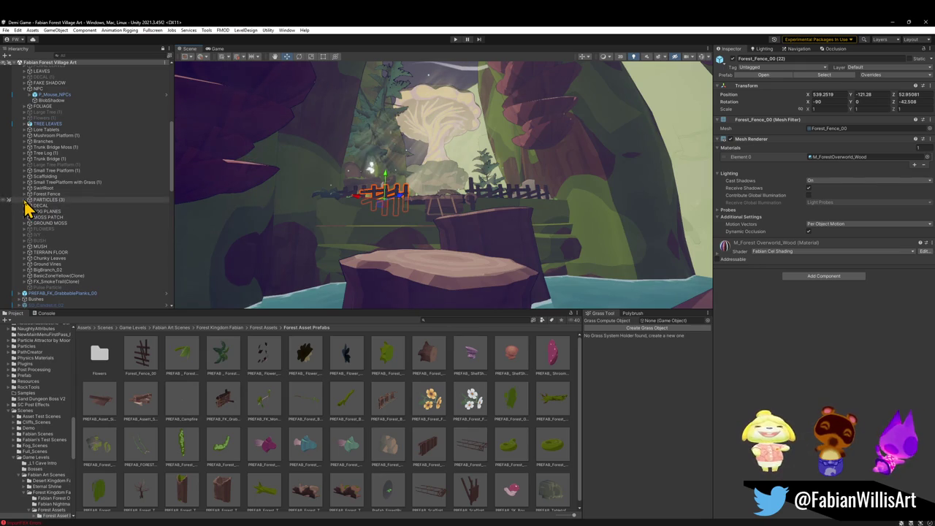
pyautogui.click(25, 200)
pyautogui.moveTo(40, 261)
pyautogui.mouseDown()
pyautogui.moveTo(29, 292)
pyautogui.moveTo(30, 243)
pyautogui.mouseUp()
pyautogui.click(30, 229)
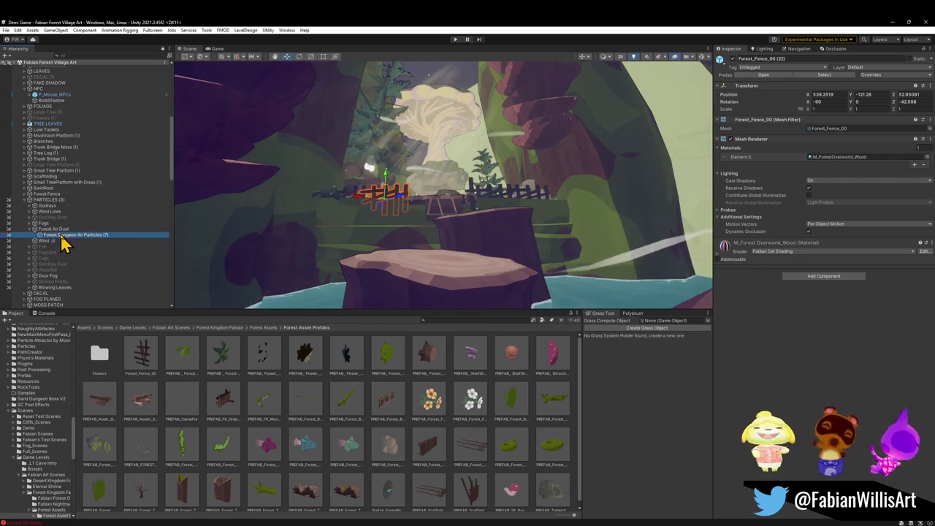
pyautogui.click(61, 236)
pyautogui.hotkey('ctrl', 'd')
pyautogui.moveTo(419, 188)
pyautogui.mouseDown()
pyautogui.moveTo(436, 269)
pyautogui.moveTo(447, 126)
pyautogui.moveTo(523, 216)
pyautogui.moveTo(535, 211)
pyautogui.mouseUp()
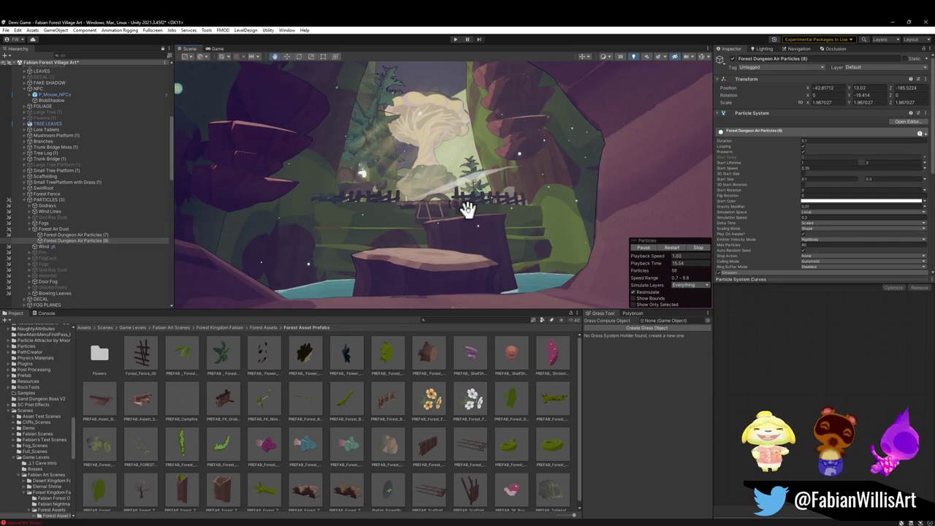
# Switch to the Hand tool, select Large Tree Platform (1), then select every scene object.
pyautogui.press('q')
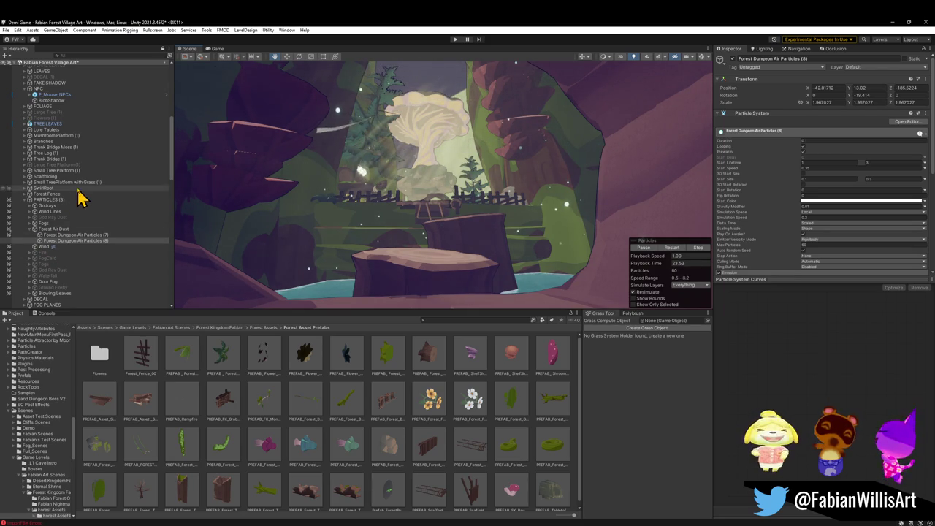
pyautogui.click(100, 165)
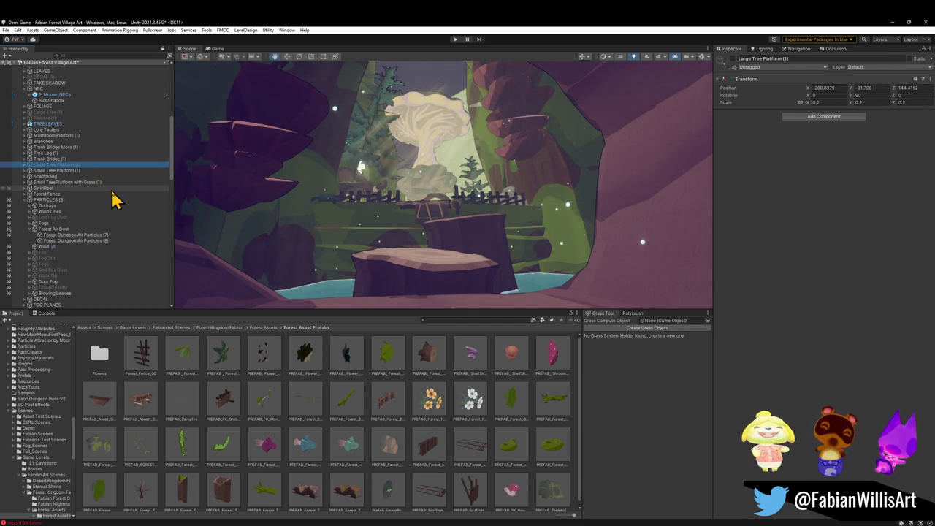
pyautogui.hotkey('ctrl', 'a')
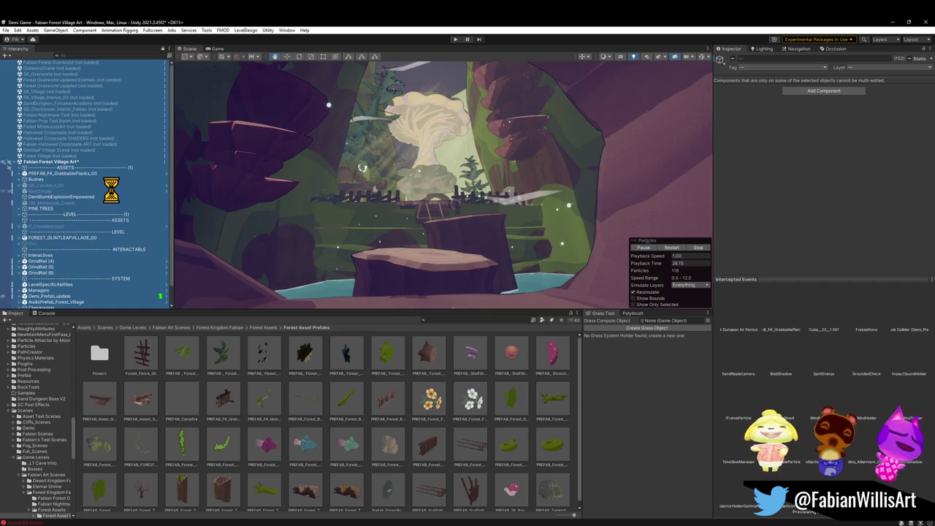
pyautogui.click(44, 192)
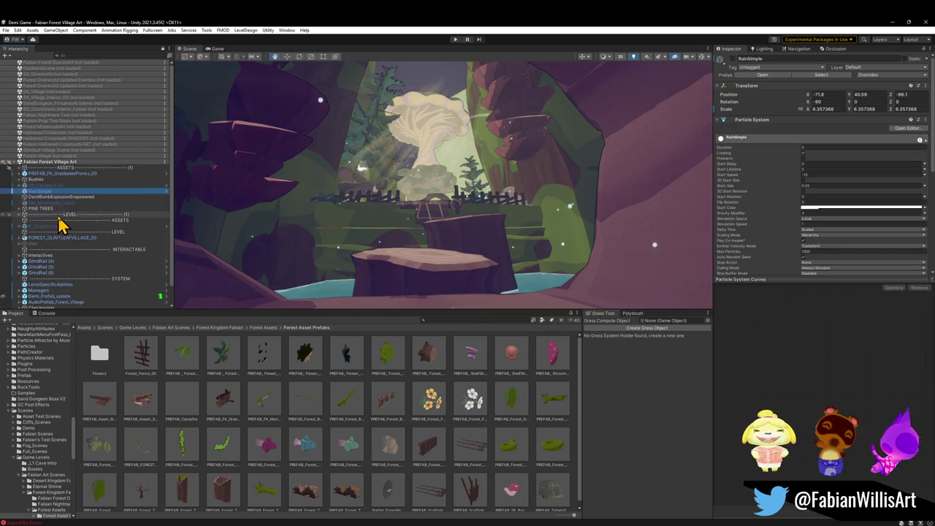
pyautogui.click(20, 176)
pyautogui.scroll(-5, 62, 240)
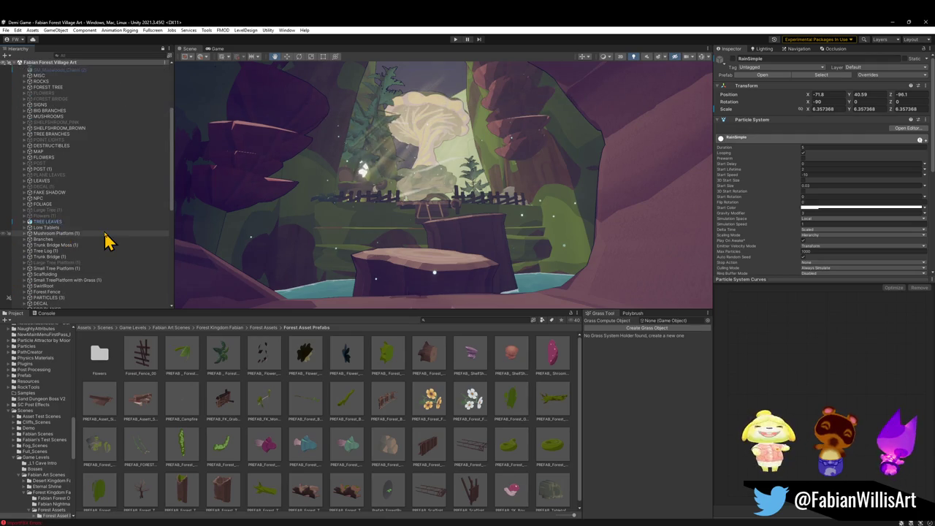
pyautogui.scroll(-5, 105, 240)
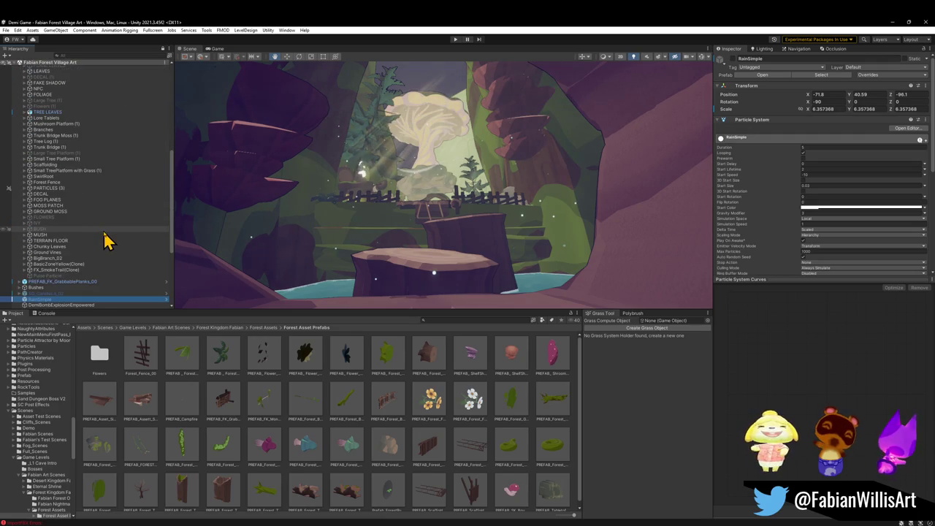
pyautogui.click(69, 271)
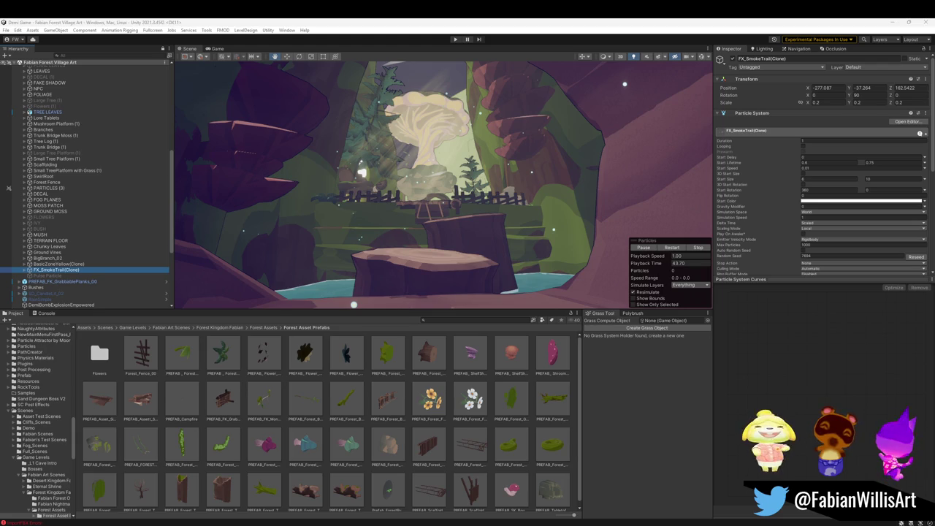
pyautogui.click(258, 169)
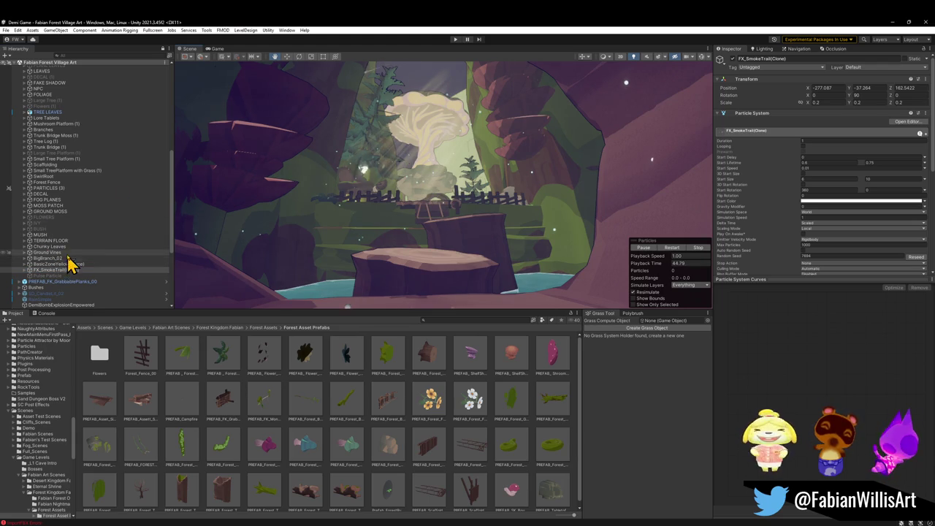